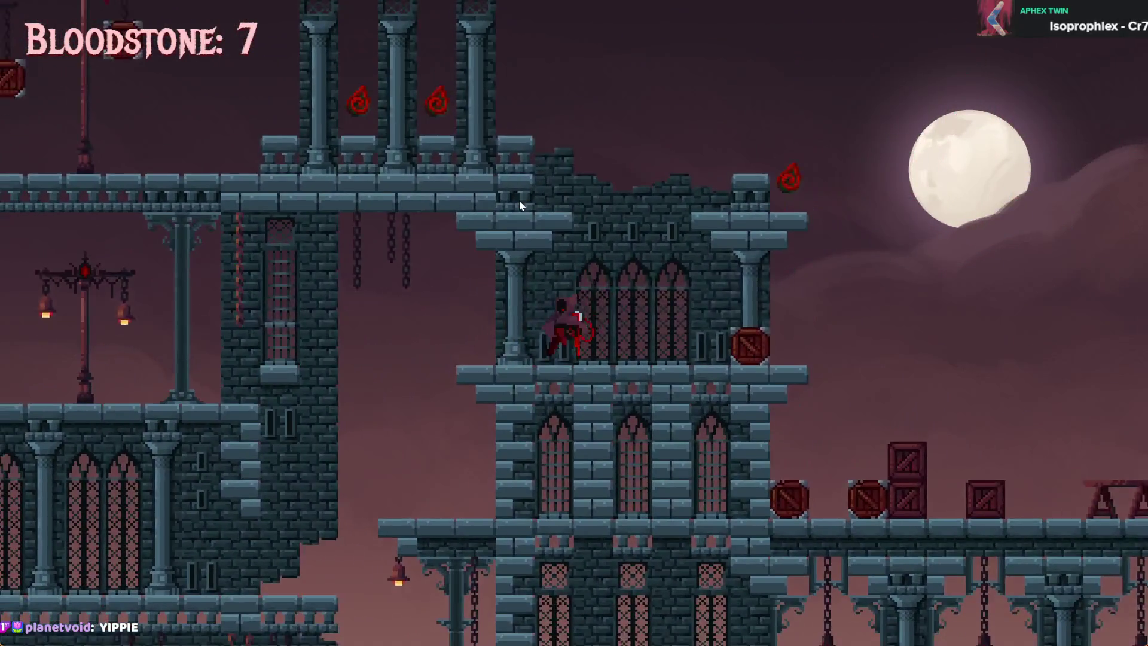
Climb onto the rooftop, jump the crates, grab a bloodstone and drop down the tower
key(space)
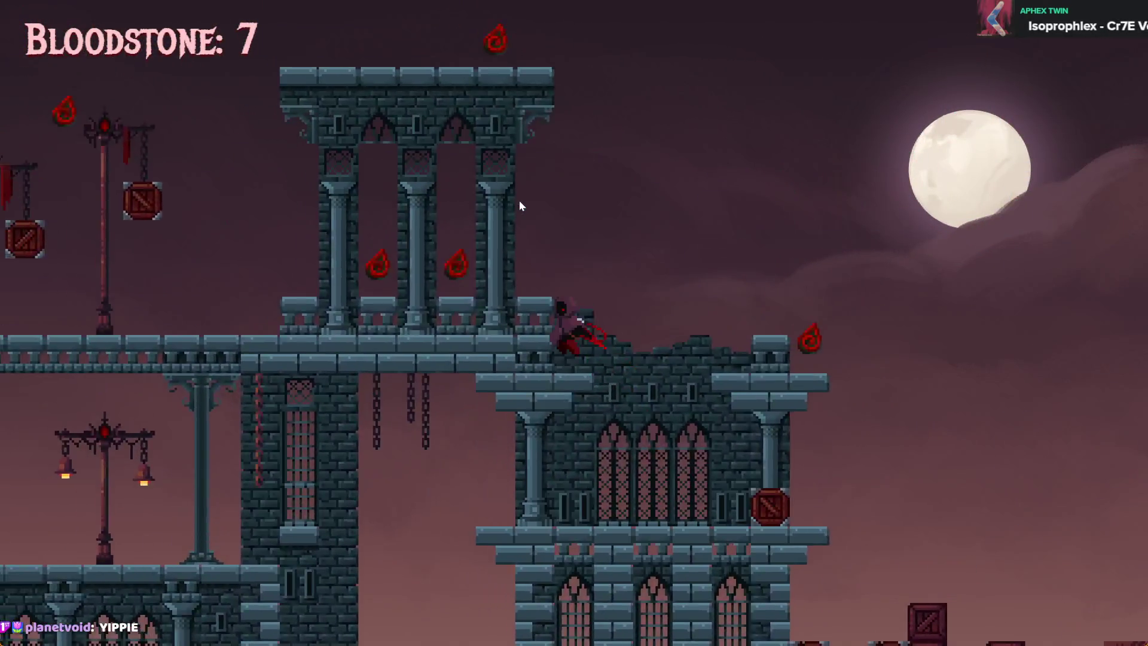
key(Left)
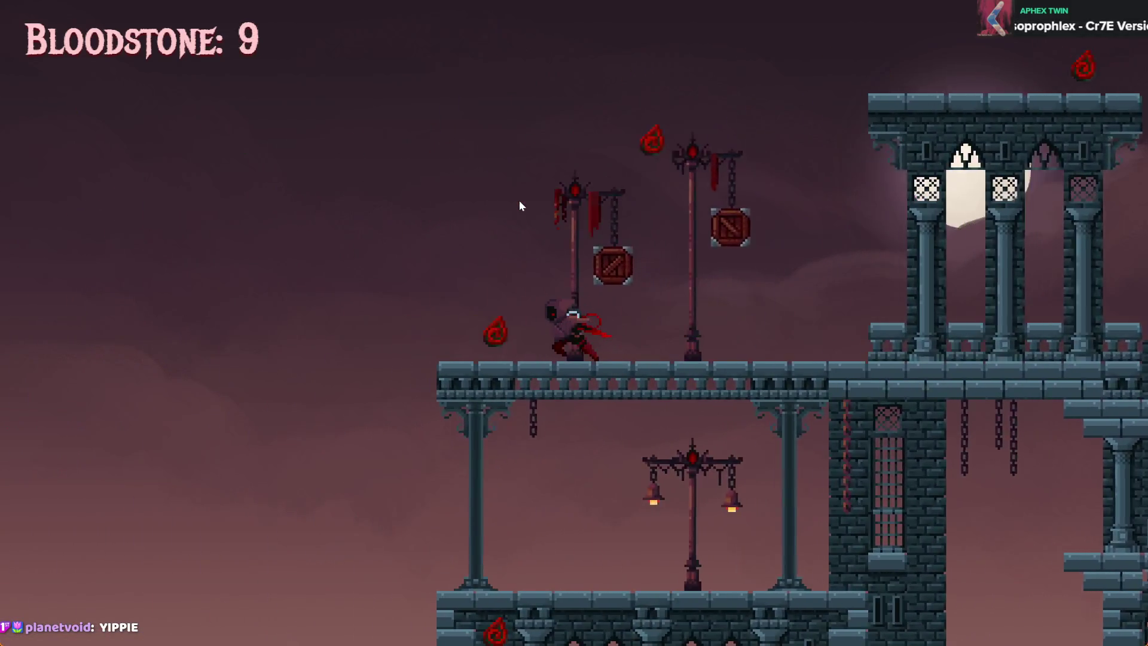
key(Right)
key(space)
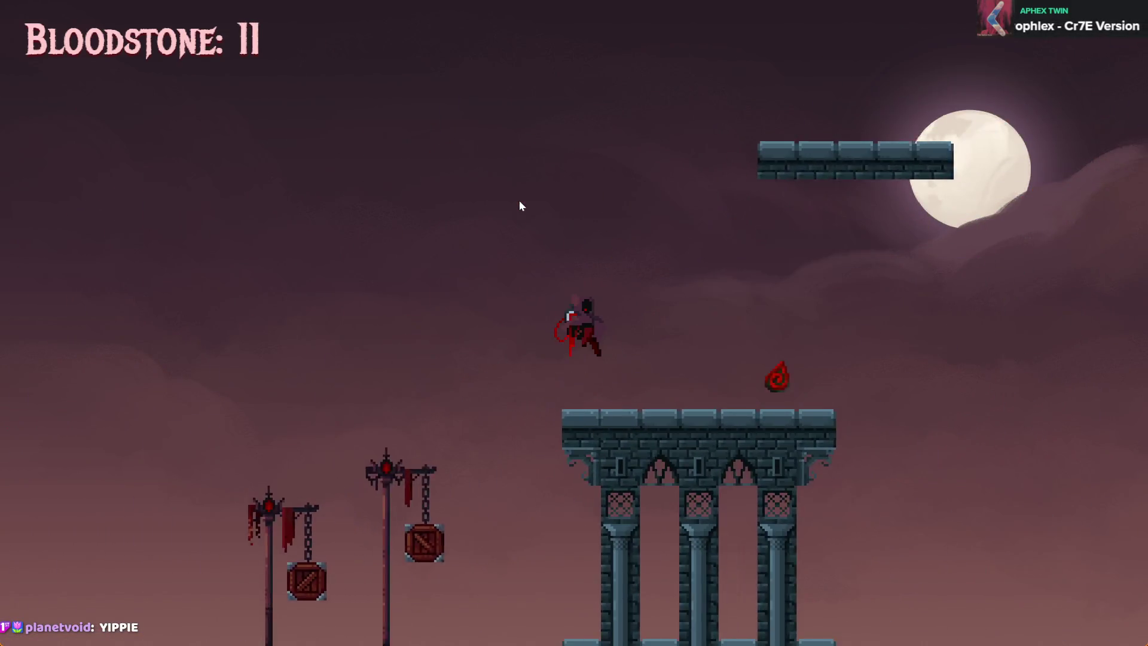
key(Right)
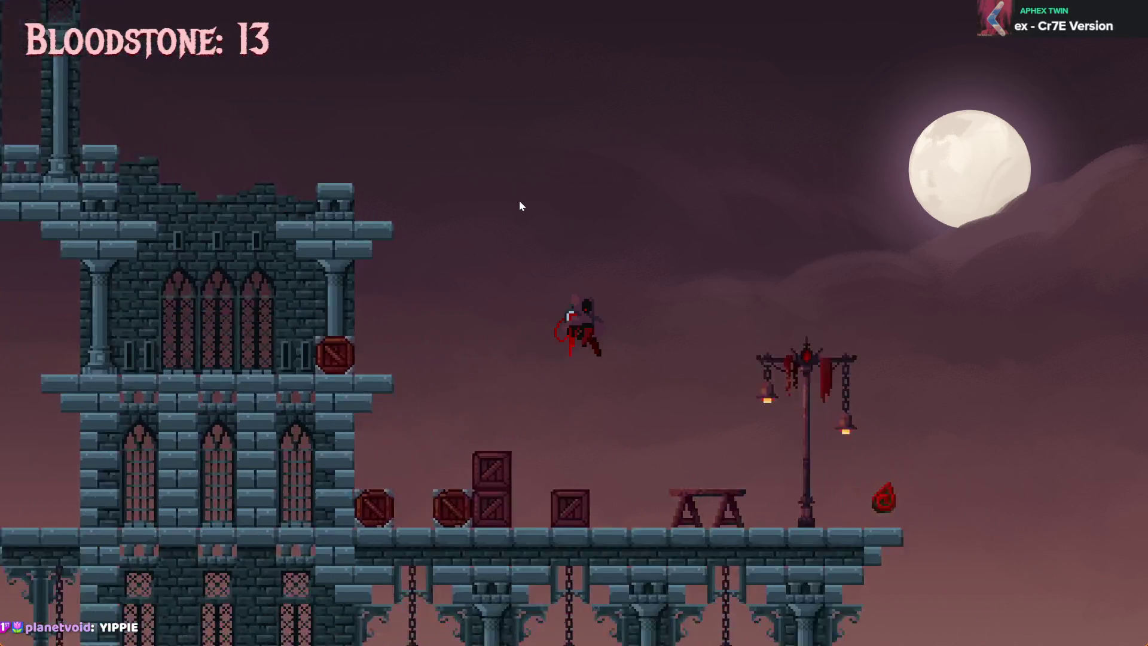
key(Right)
key(Left)
key(space)
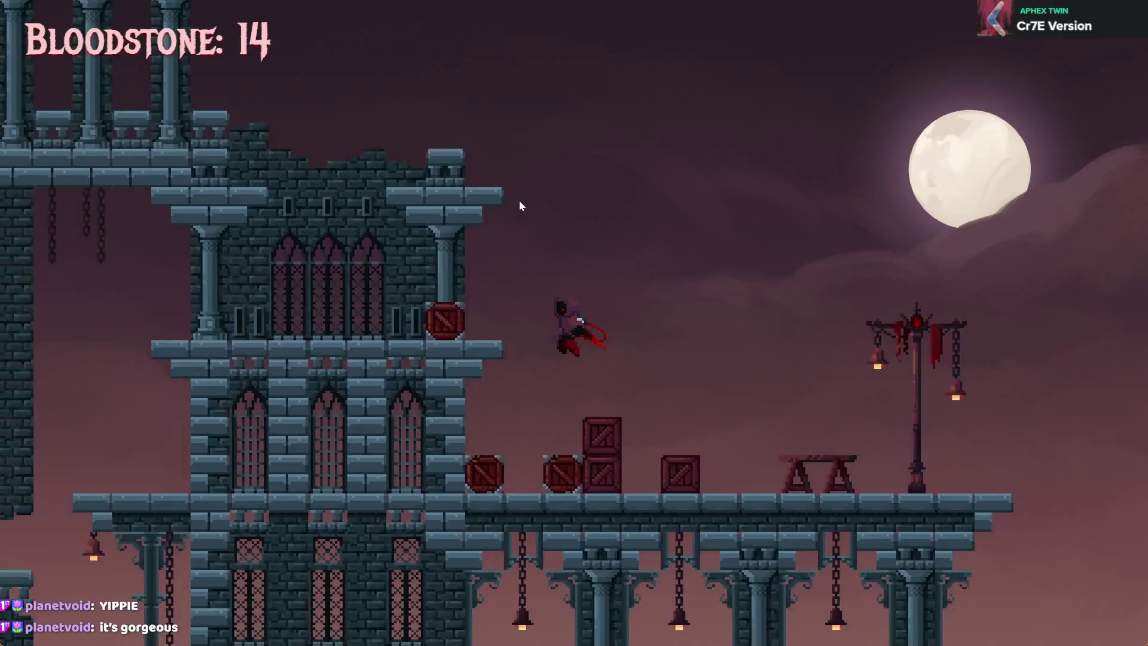
key(Left)
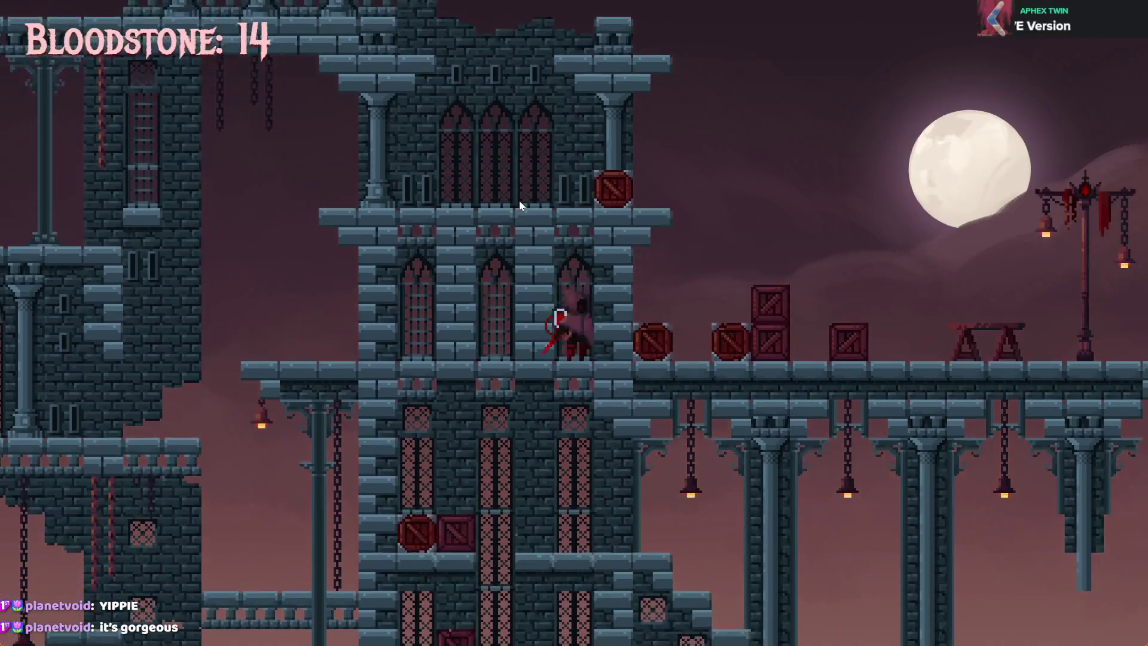
key(Down)
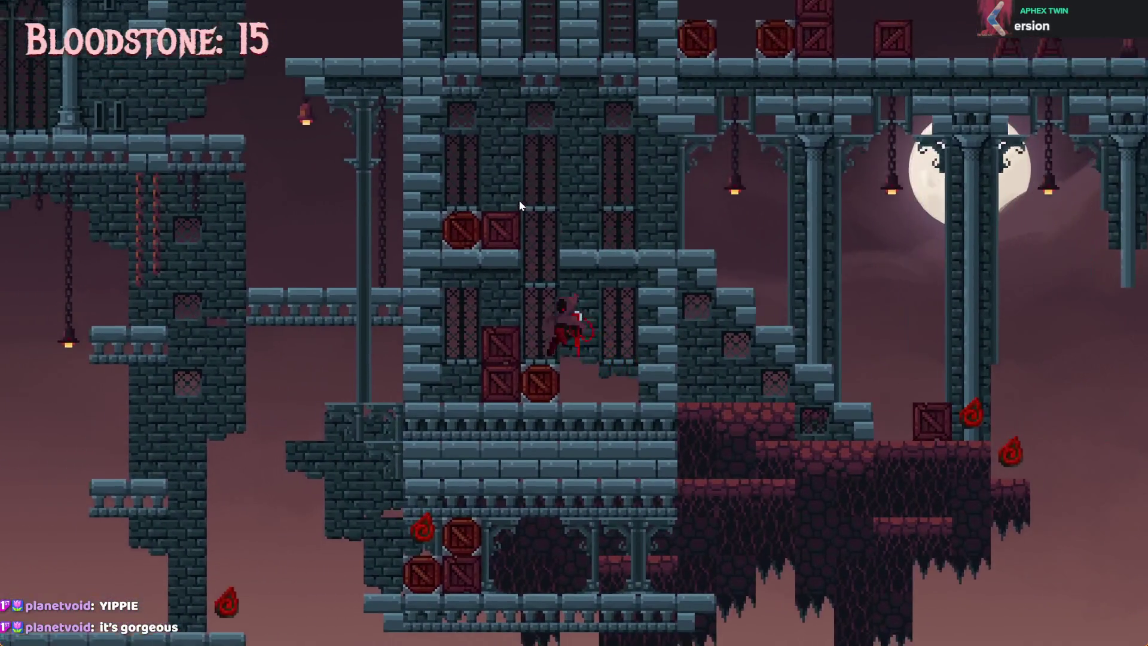
Cross the red rock ledge and climb the tower, collecting bloodstones up to the bridge ledge
key(Right)
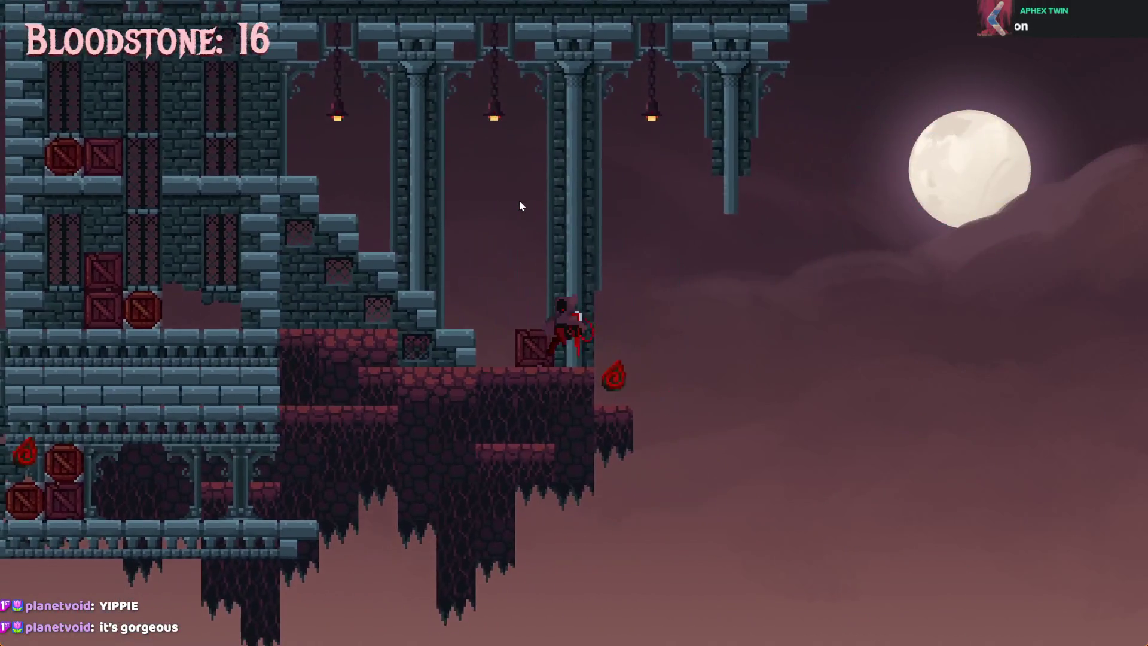
key(Right)
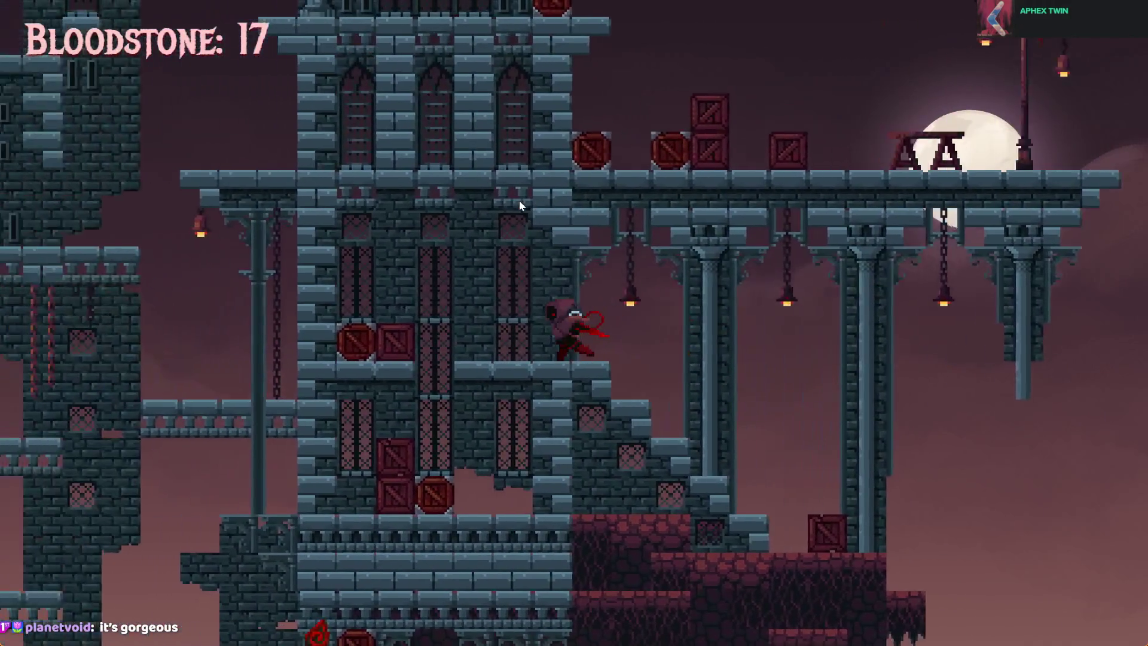
key(Left)
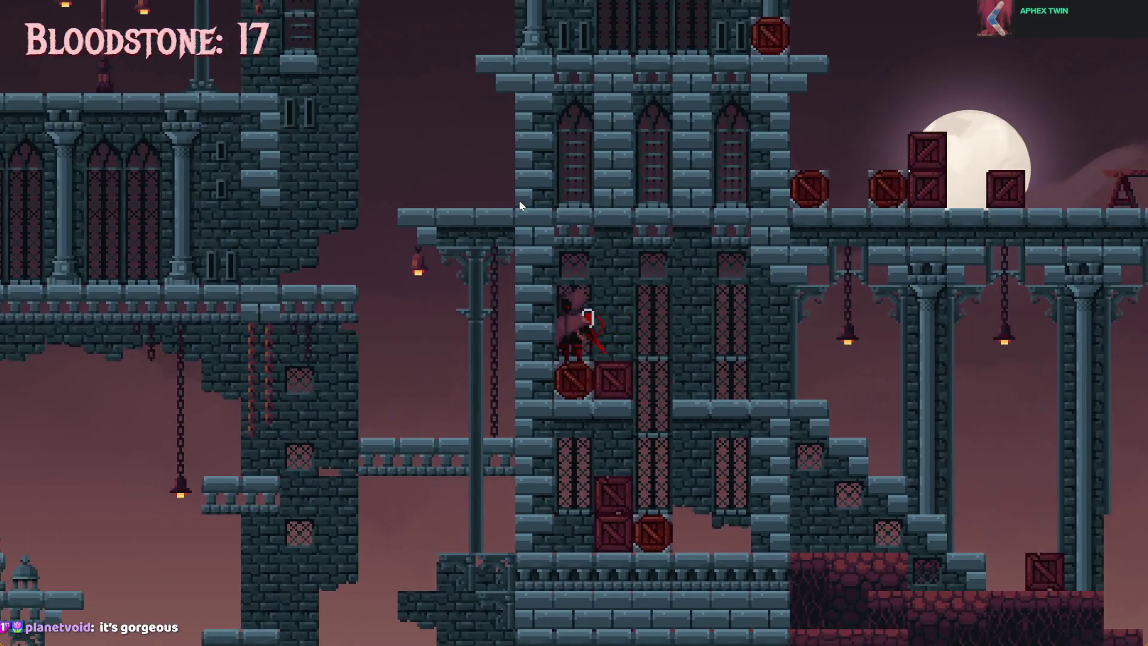
key(Up)
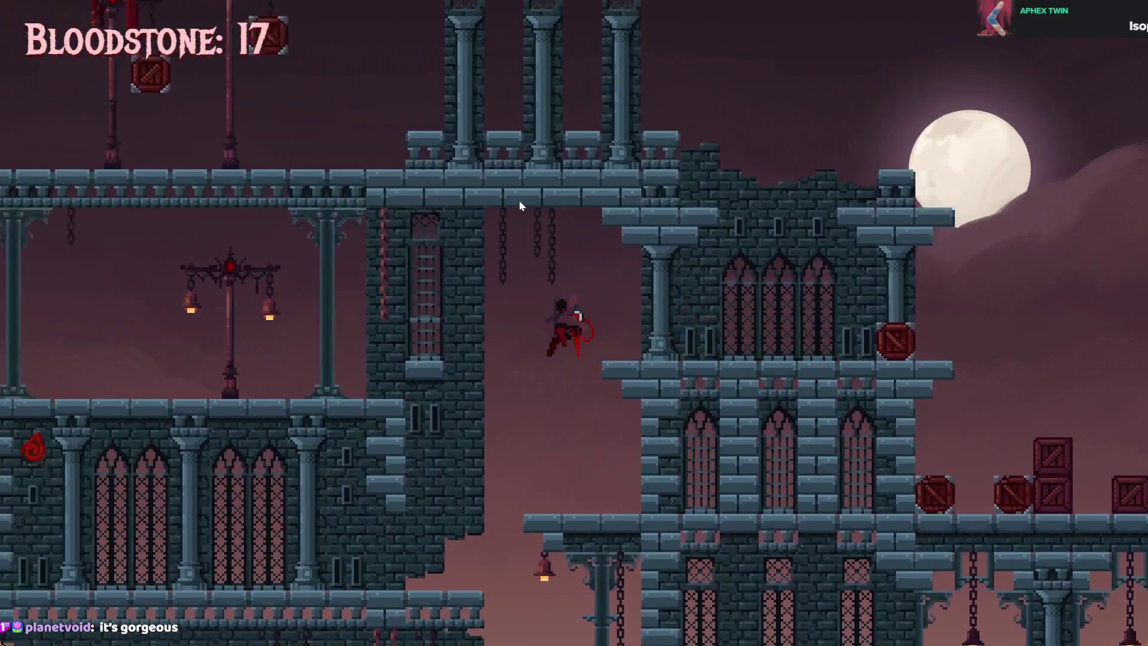
key(Up)
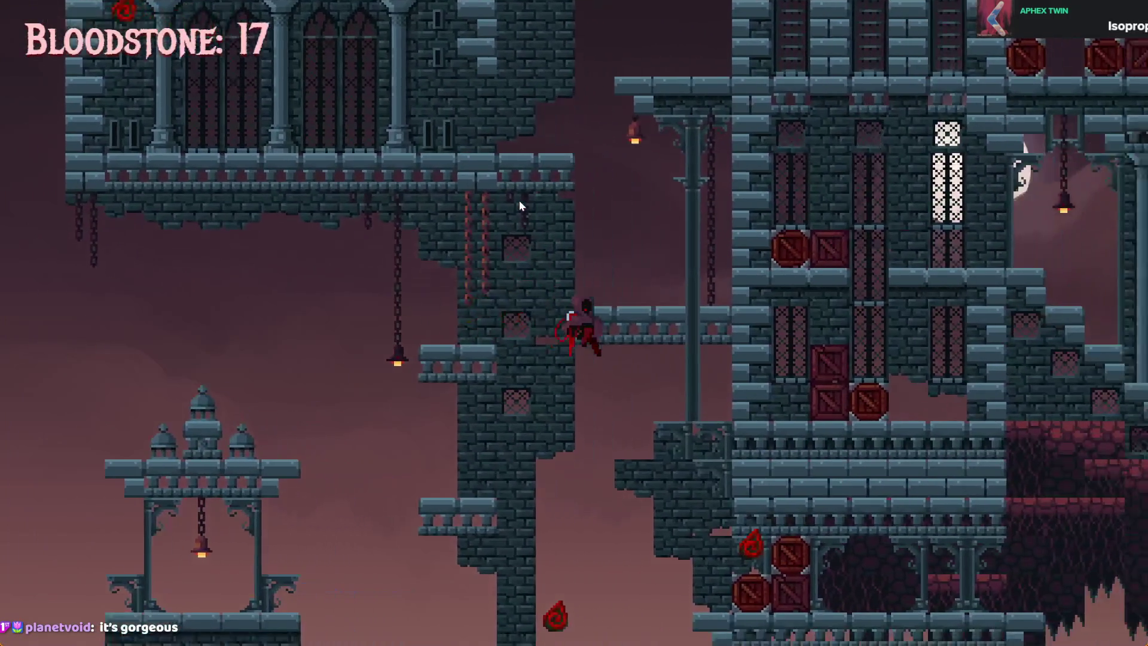
key(Left)
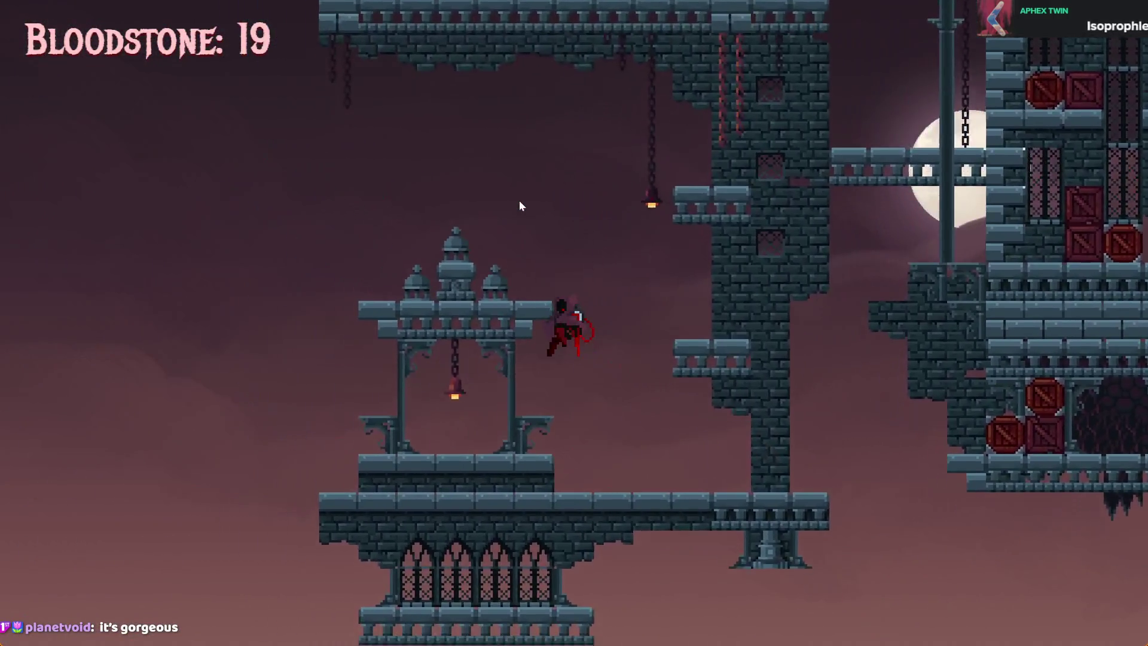
key(Right)
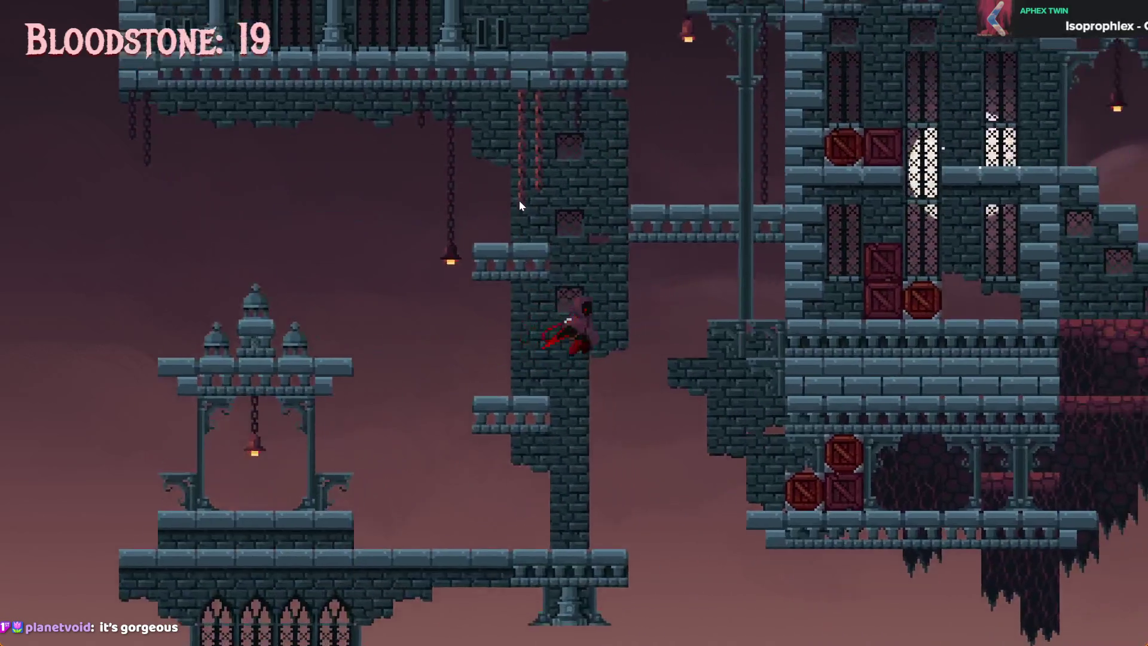
key(Up)
key(Right)
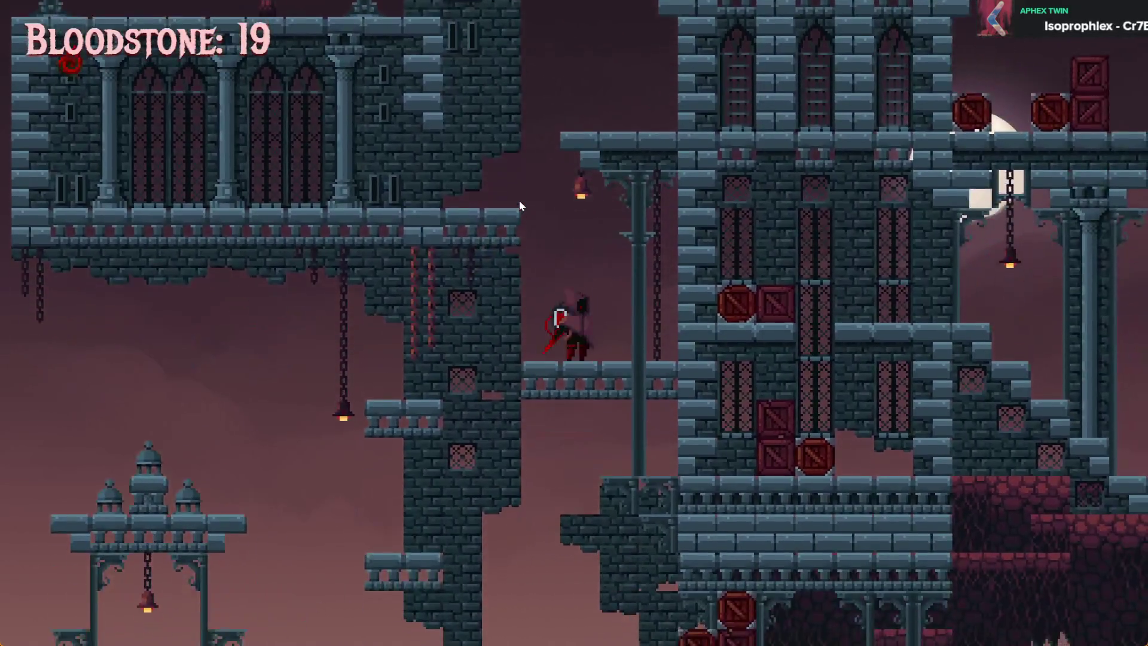
key(Up)
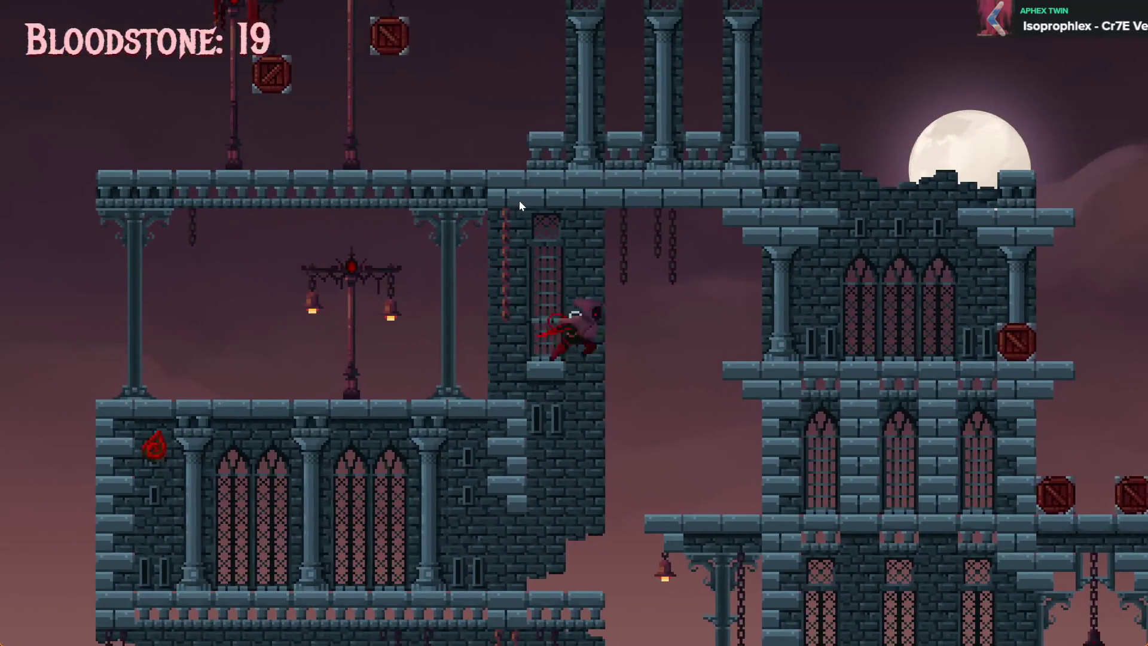
Collect another bloodstone, leap to the further tower, then close the preview and save the project
key(Down)
key(Left)
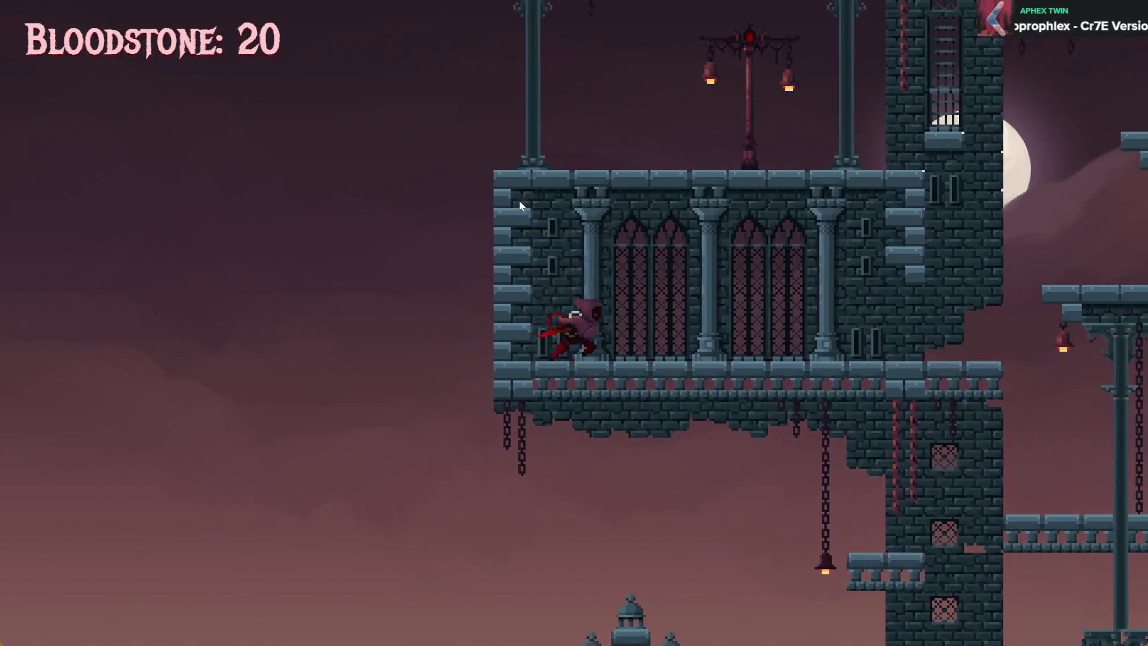
key(Right)
key(space)
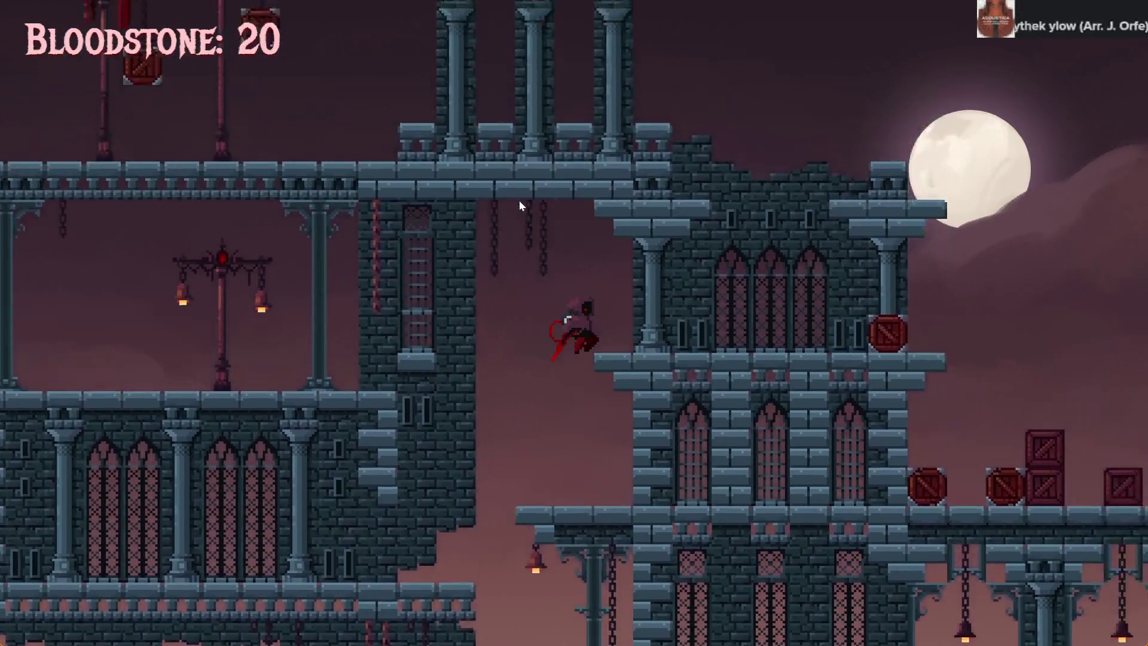
key(Up)
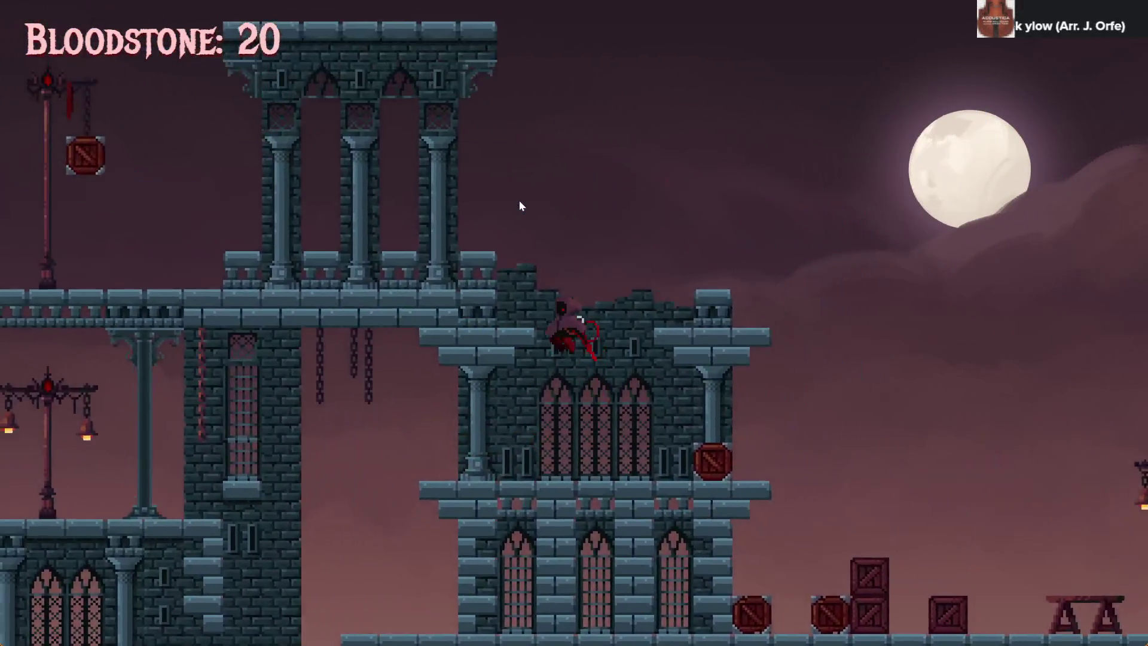
key(Left)
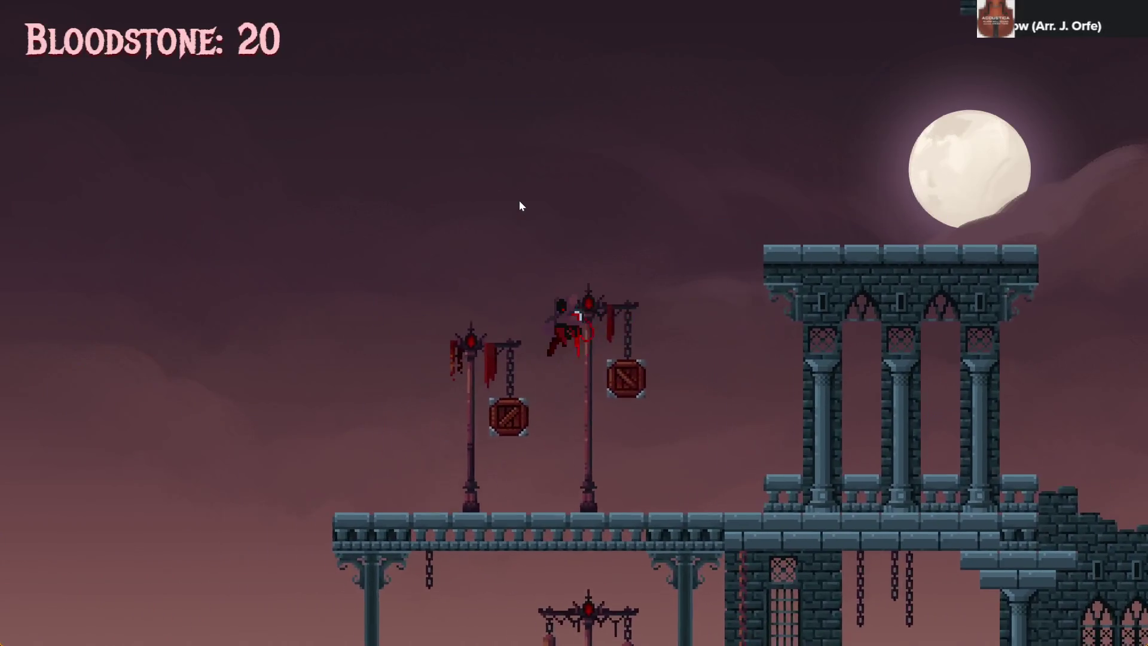
key(space)
key(Right)
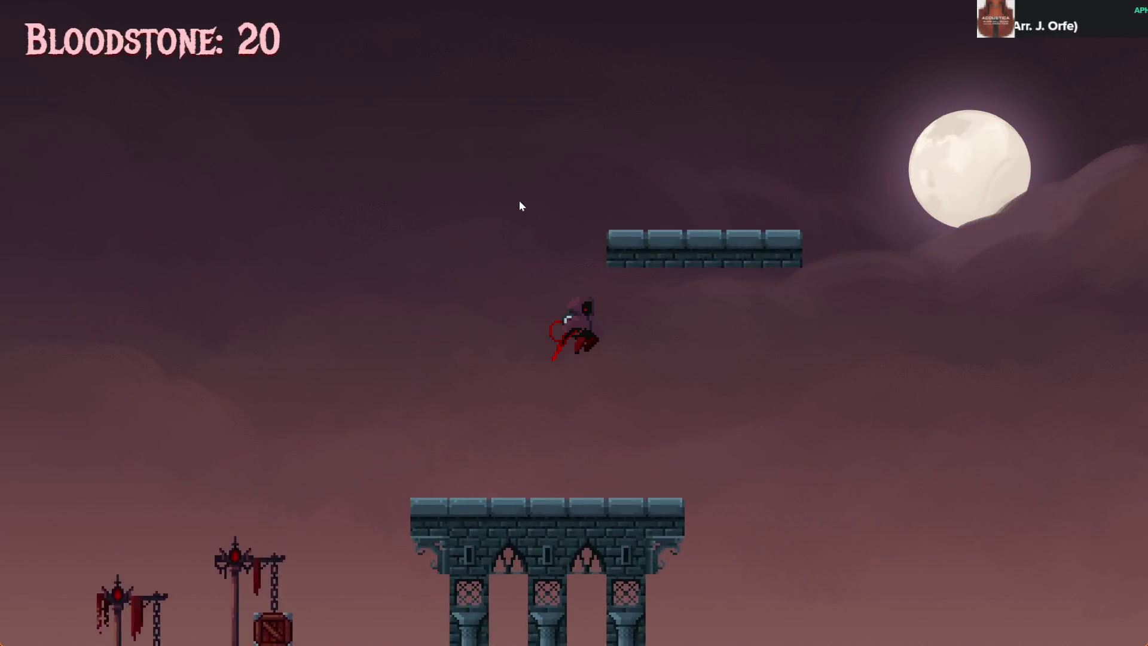
key(space)
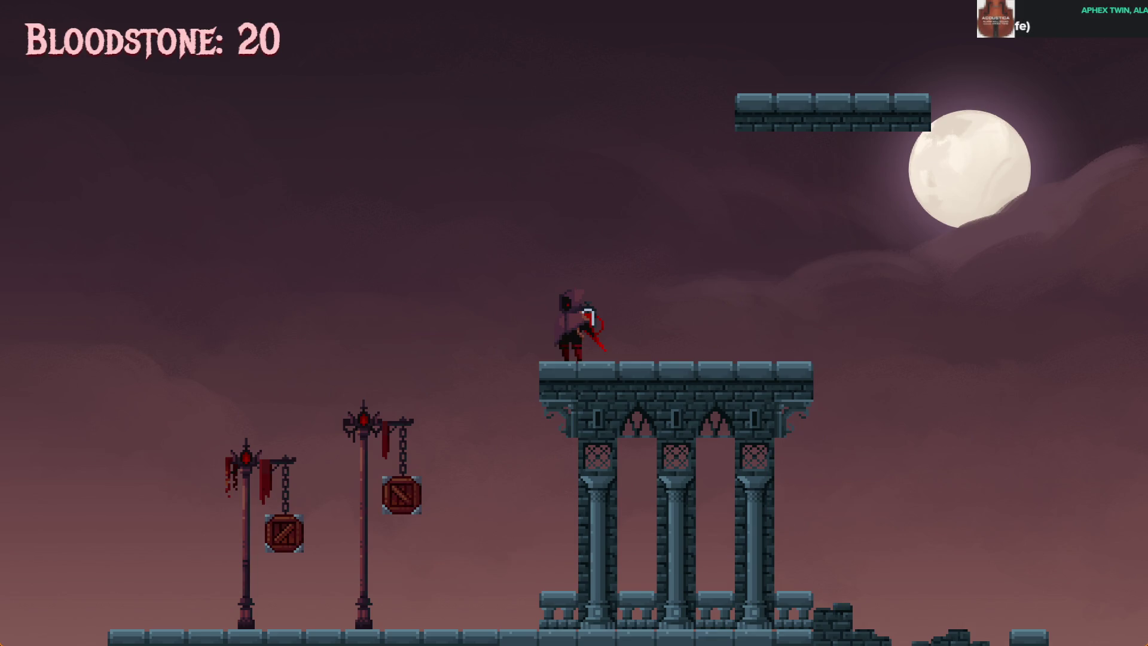
key(alt+F4)
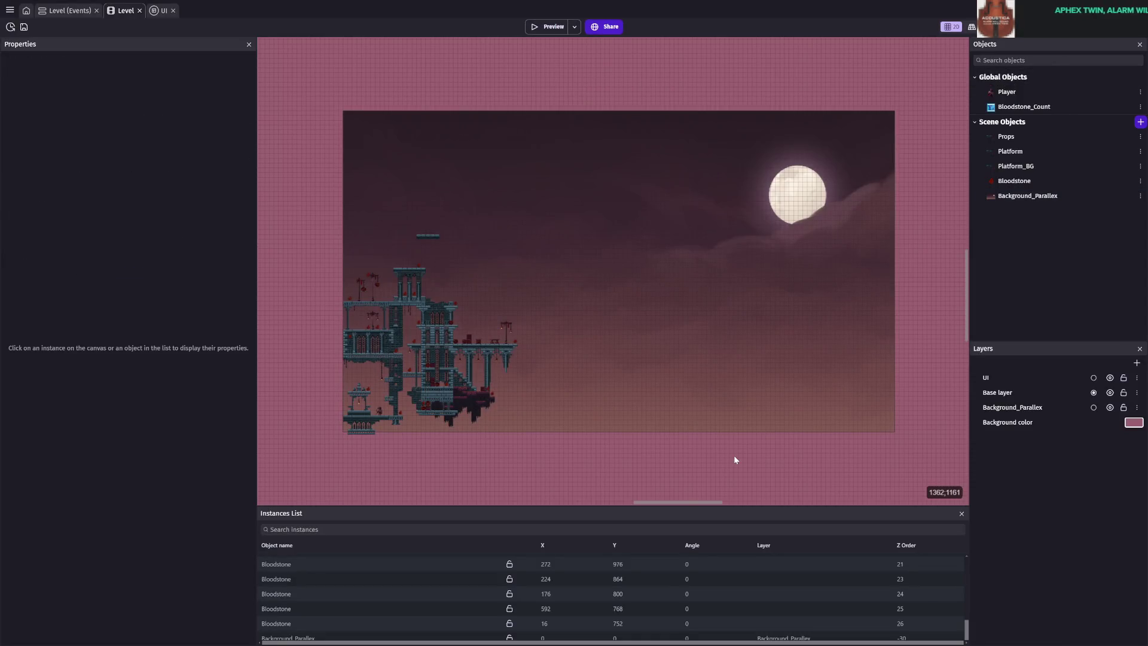
key(ctrl+s)
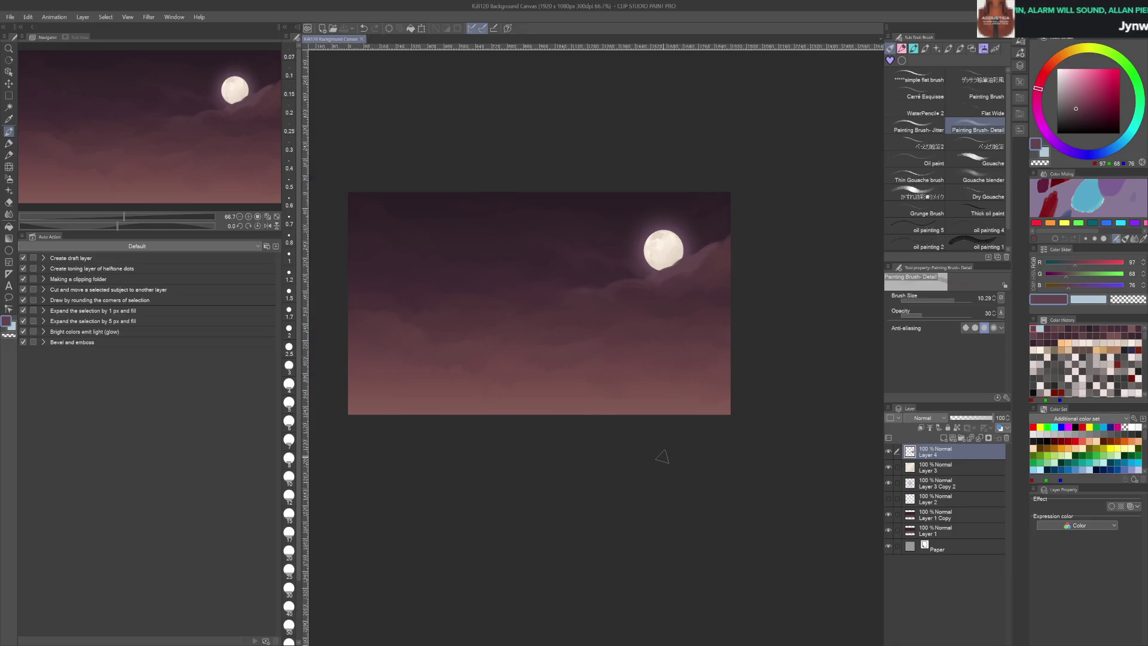
Activate Layer 1 Copy, show Layer 3 Copy 2, frame the moon and select the sky layers
scroll(662, 457, up, 2)
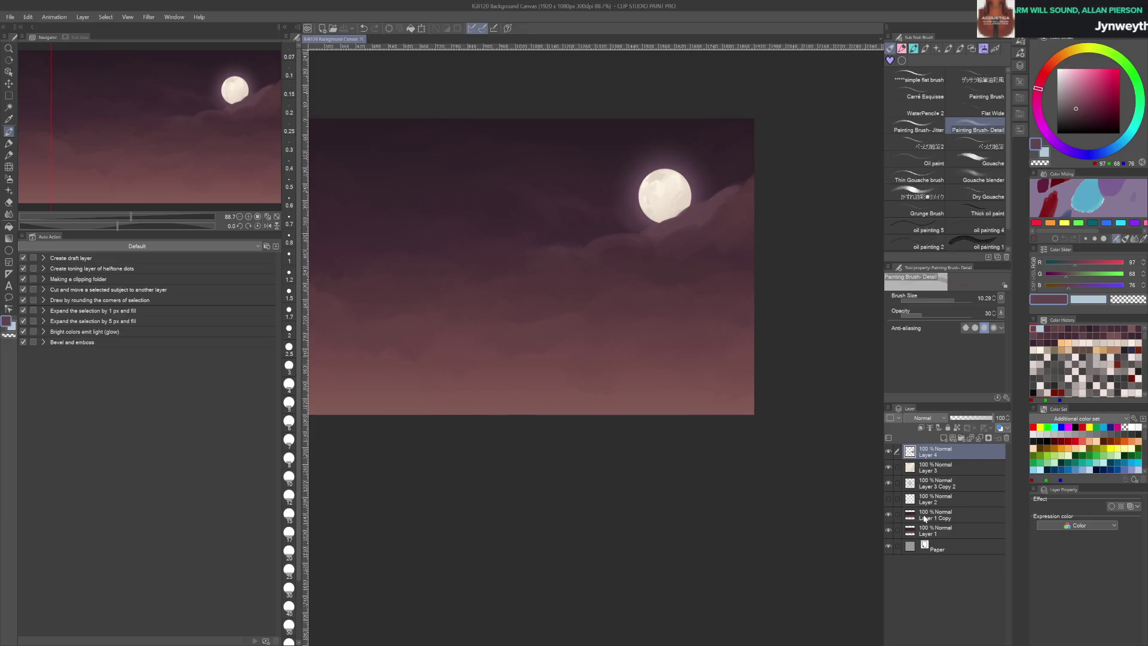
click(925, 518)
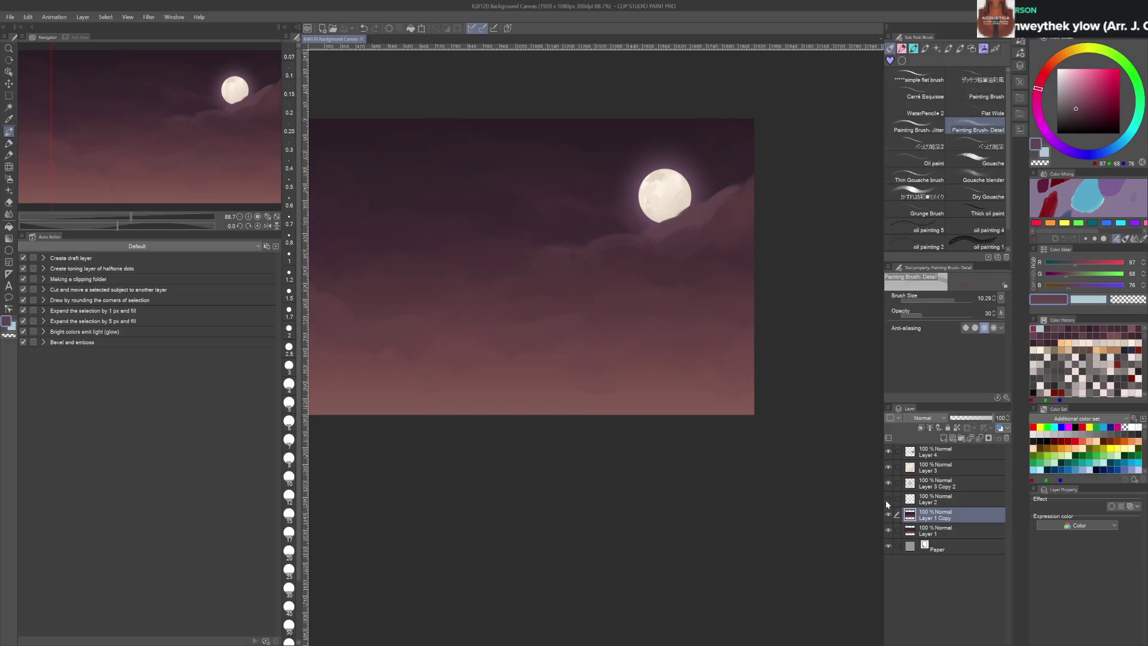
click(889, 483)
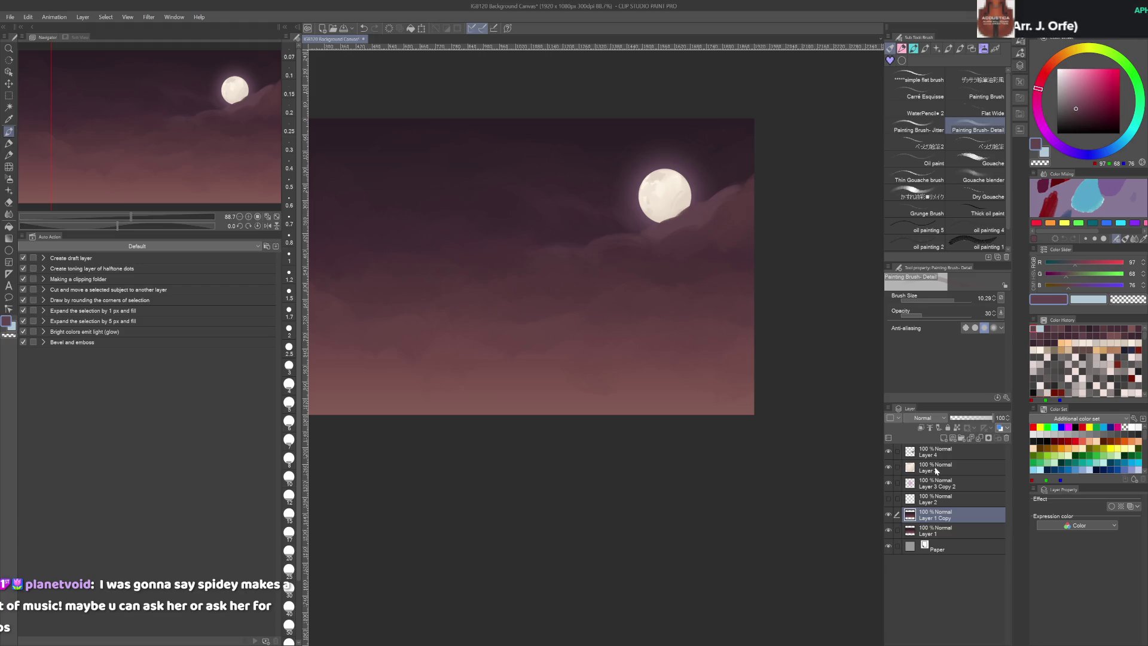
scroll(752, 392, up, 2)
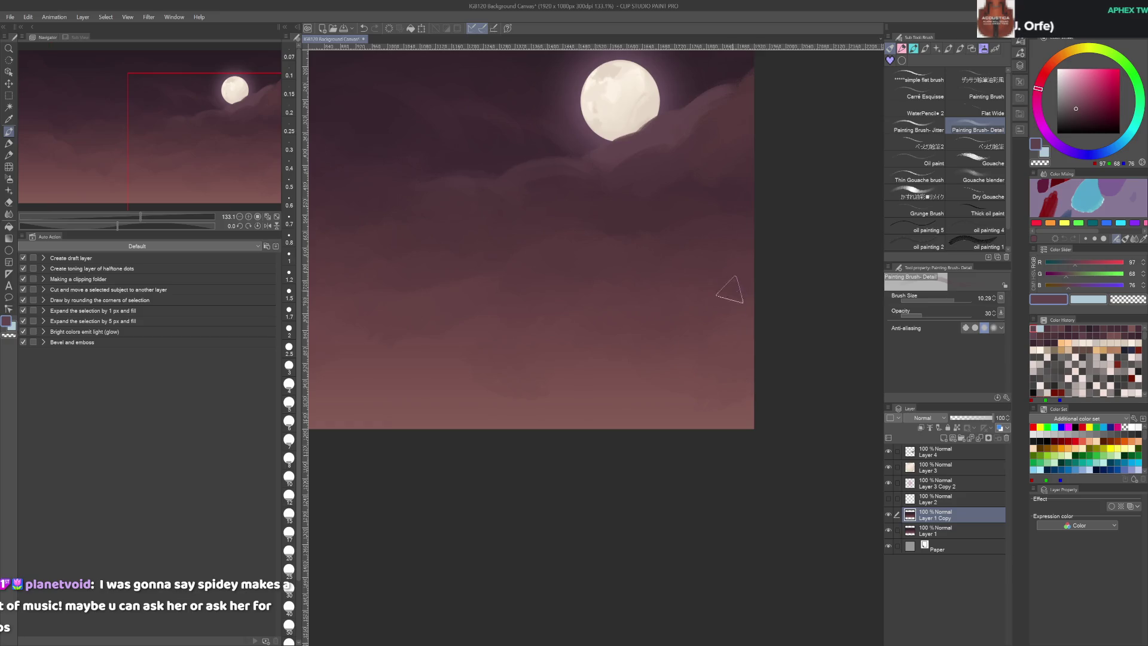
scroll(812, 410, up, 2)
drag(813, 410, 829, 459)
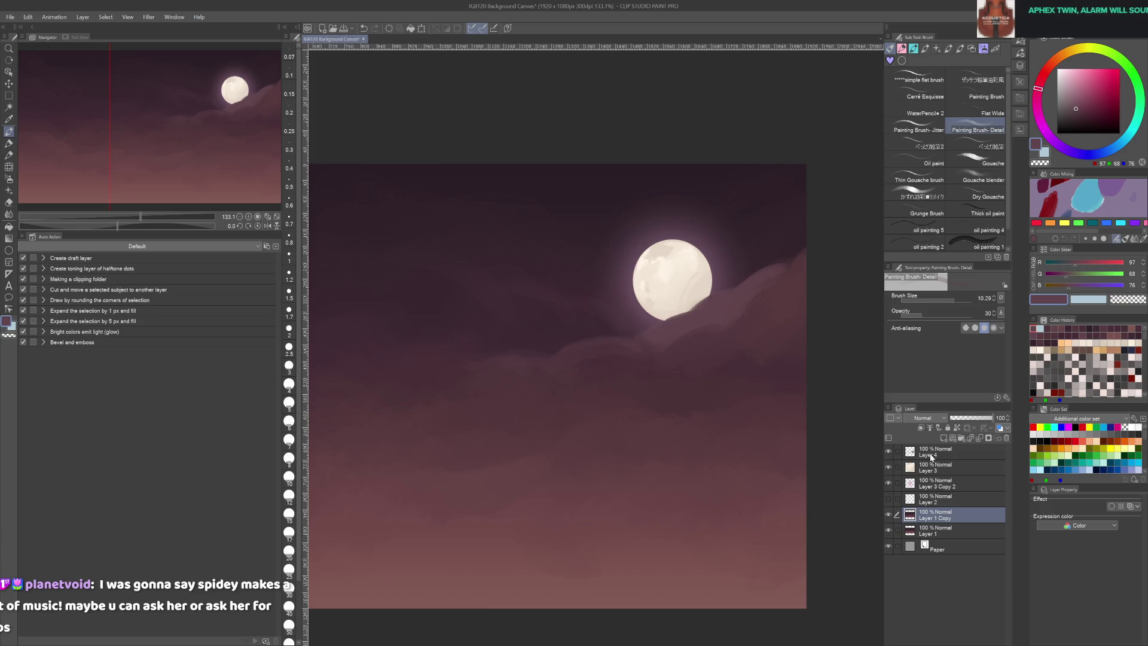
shift+click(931, 458)
Group the sky layers into Folder 1, duplicate it, merge the copy, and collapse Folder 1
key(ctrl+g)
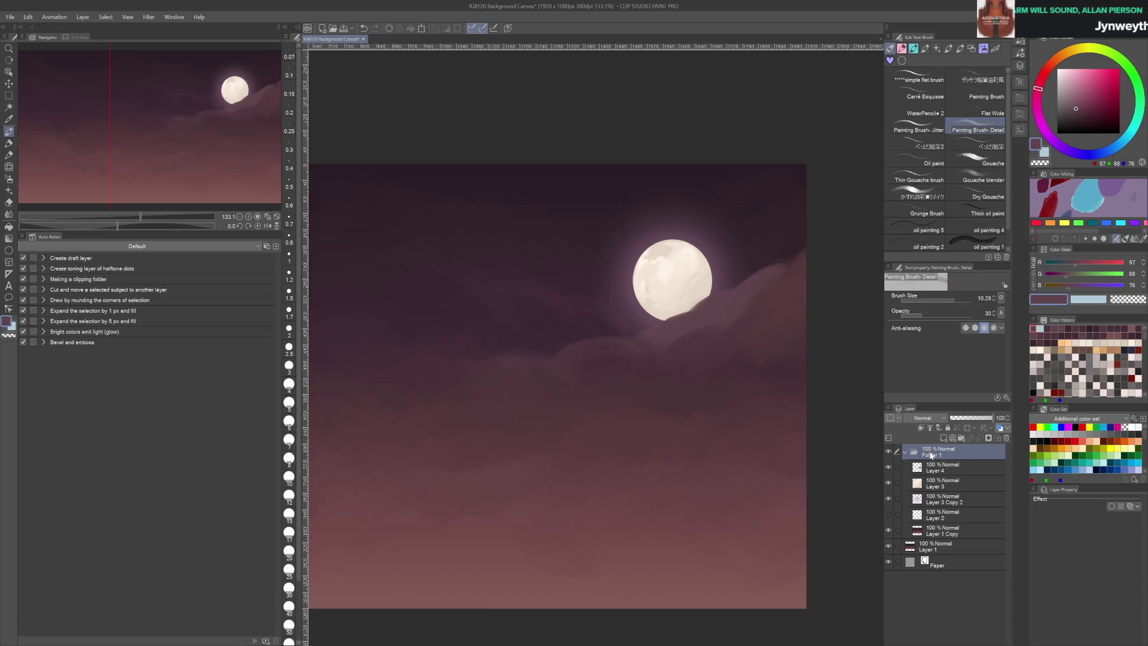
key(ctrl+c)
key(ctrl+v)
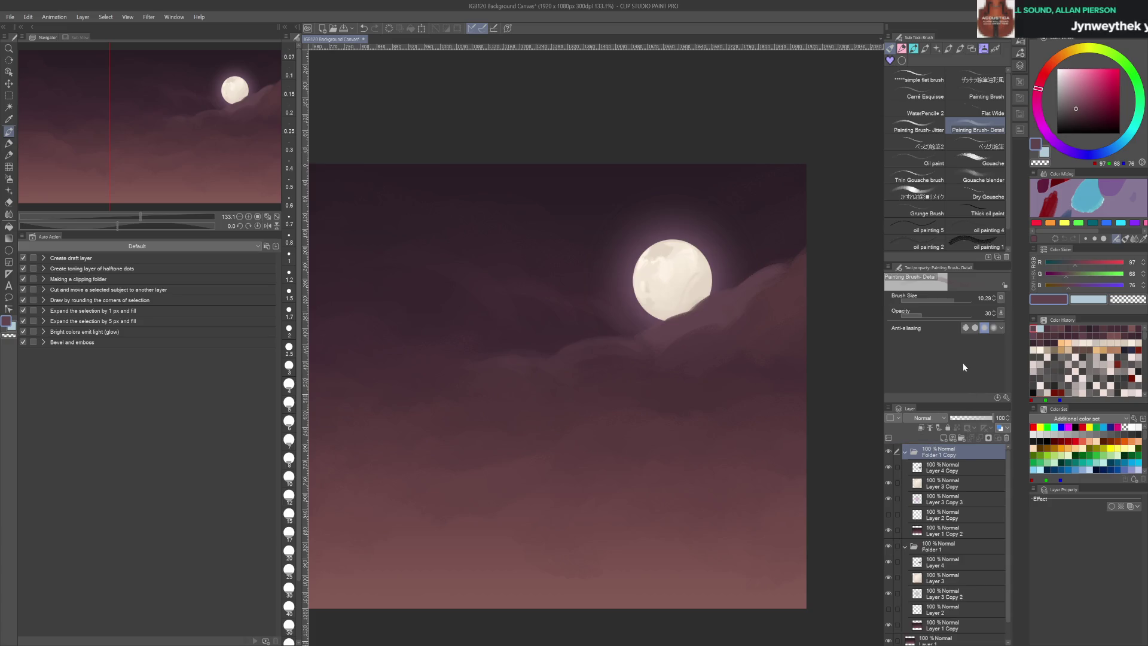
key(ctrl+e)
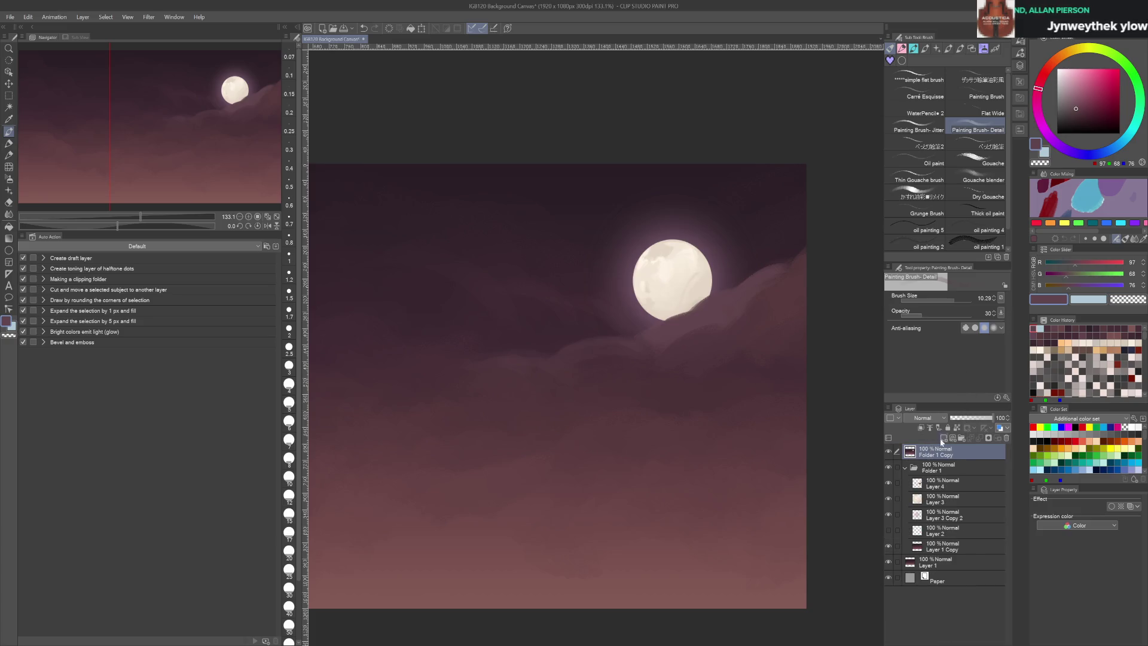
click(906, 469)
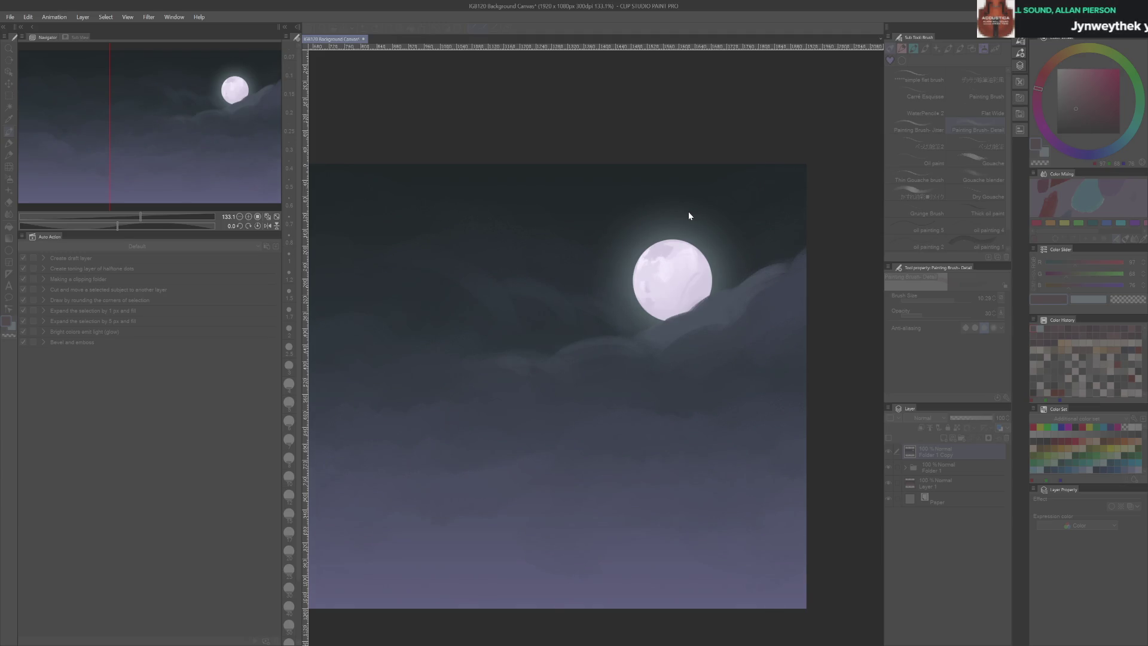
Recolour Folder 1 Copy to a cool greenish-grey night tone, then expand Folder 1
key(ctrl+z)
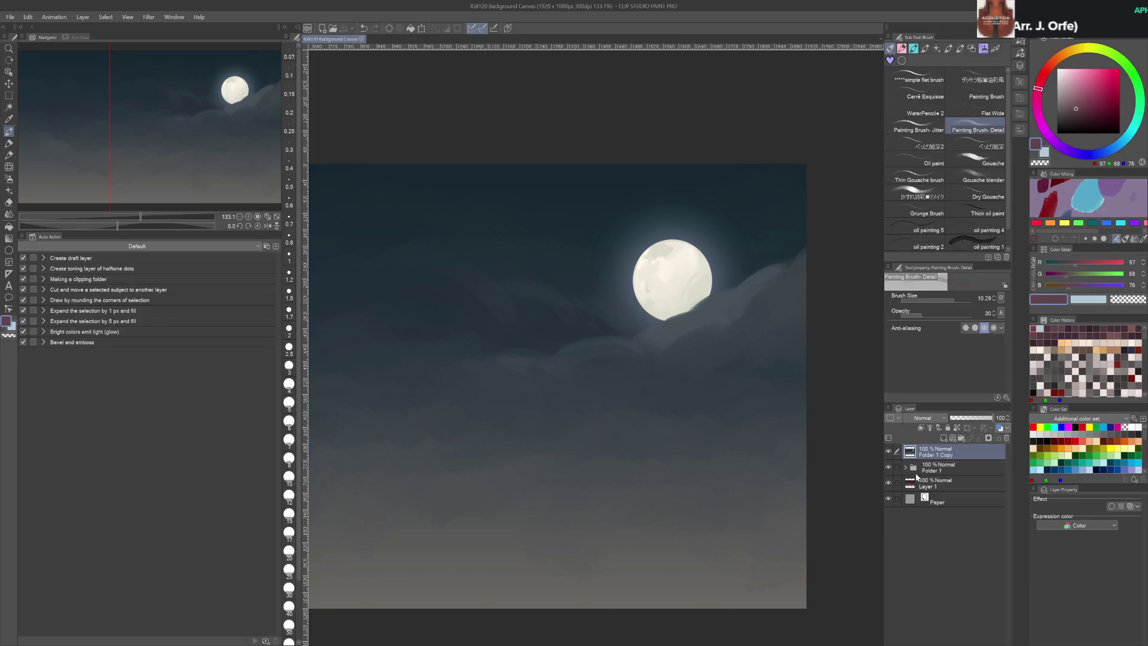
click(905, 468)
Check Layer 3 Copy 2's effect, then copy it above Folder 1 Copy as Layer 3 Copy
click(951, 518)
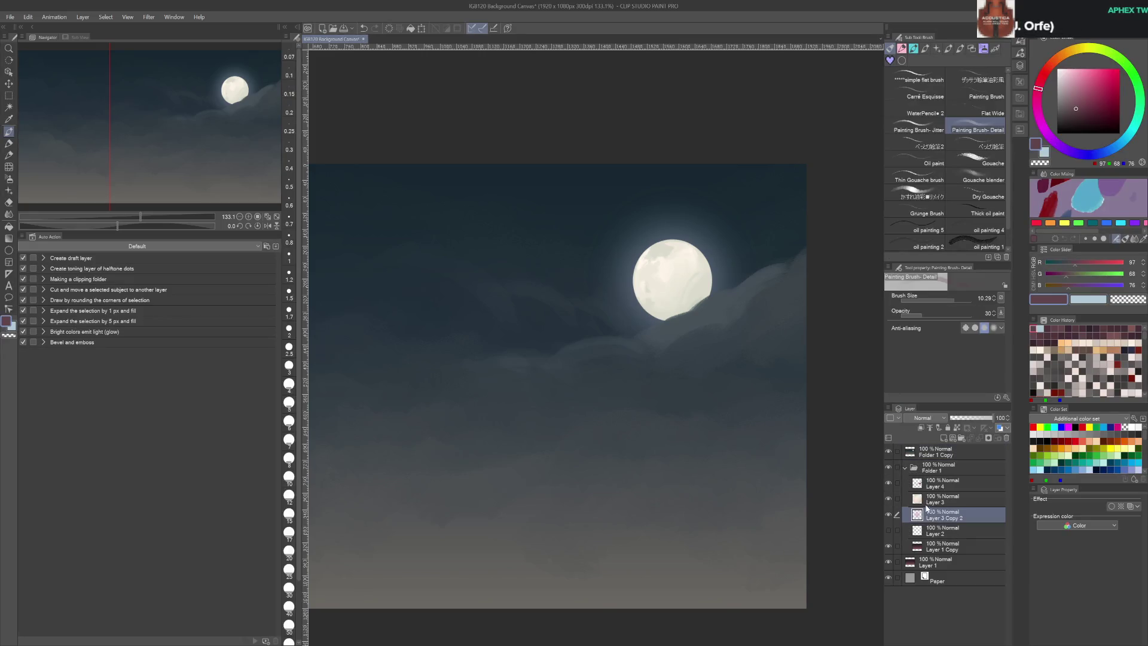
click(889, 515)
click(889, 516)
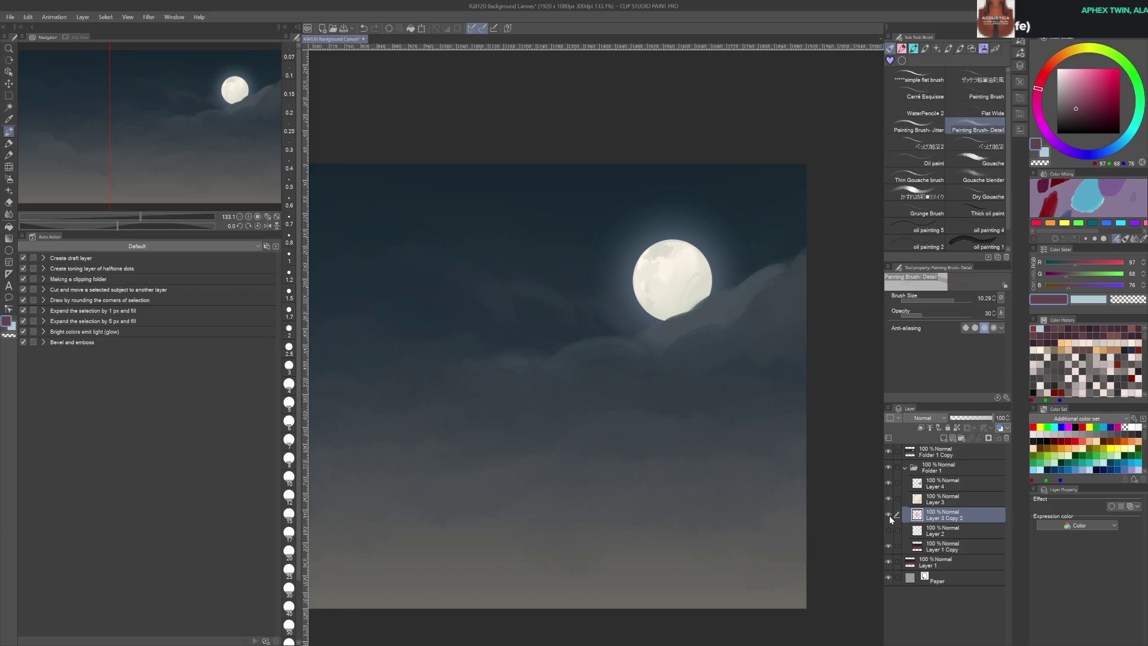
drag(922, 515, 947, 453)
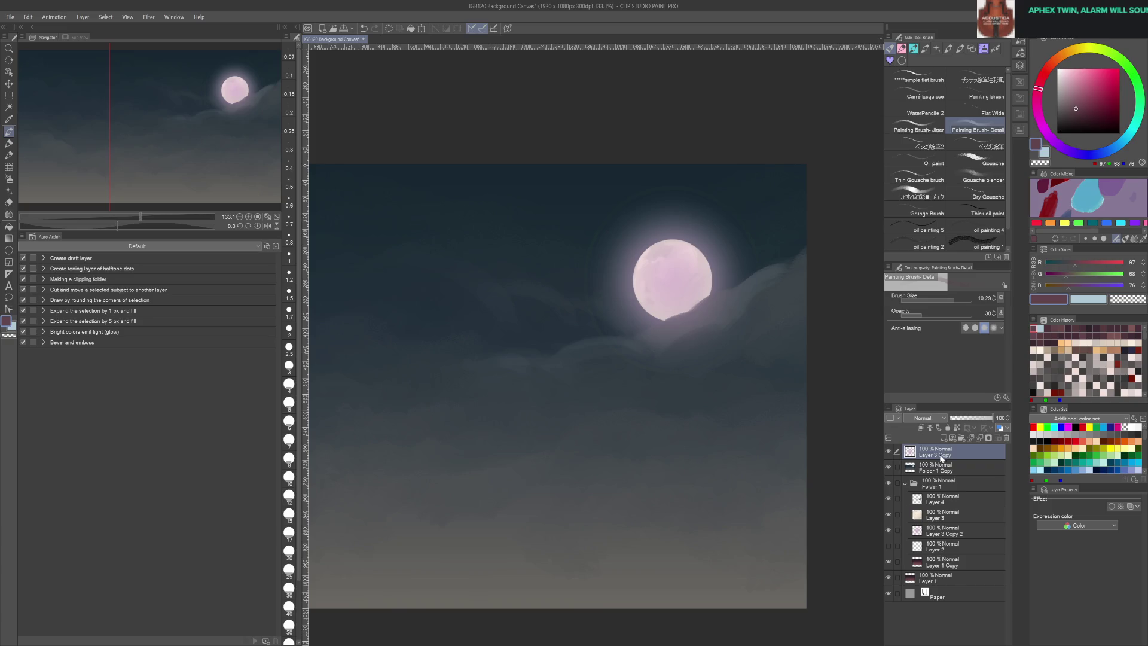
scroll(801, 407, up, 1)
Hide Layer 3 Copy, auto-select the moon disc on Folder 1 Copy, then show the tint again
click(889, 454)
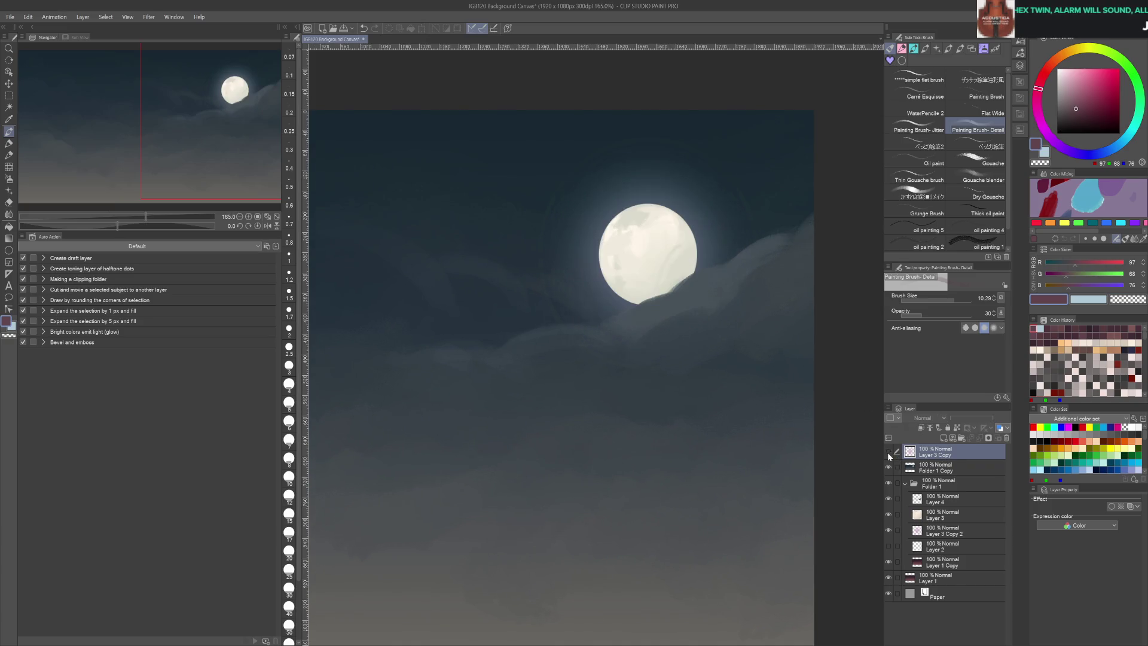
click(933, 467)
key(w)
click(646, 265)
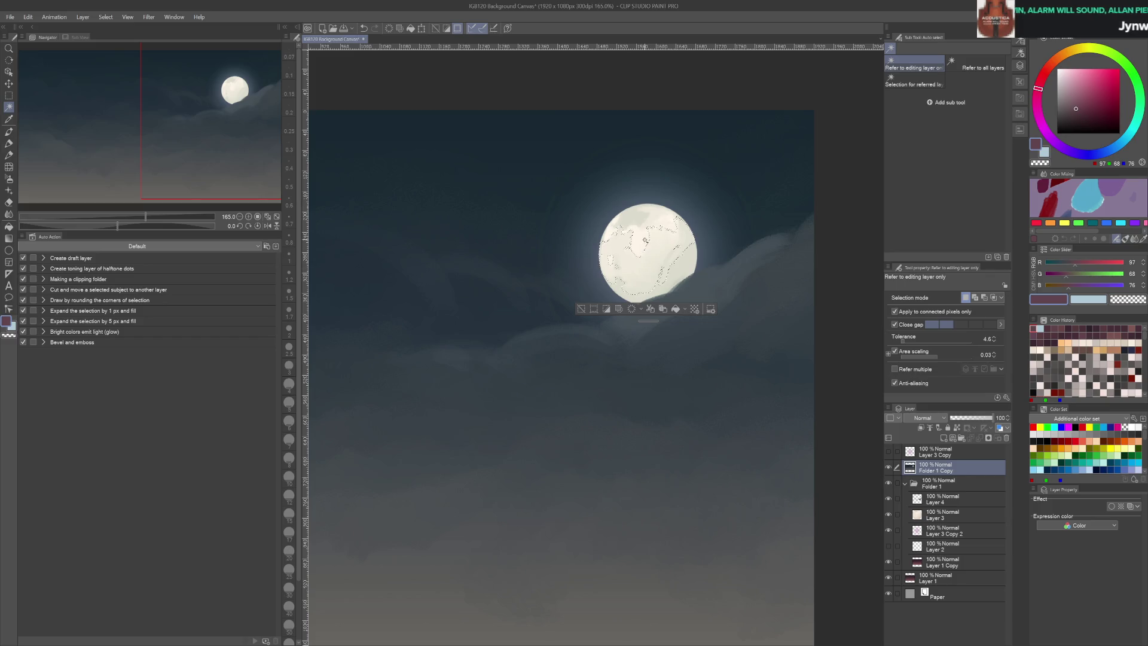
click(667, 279)
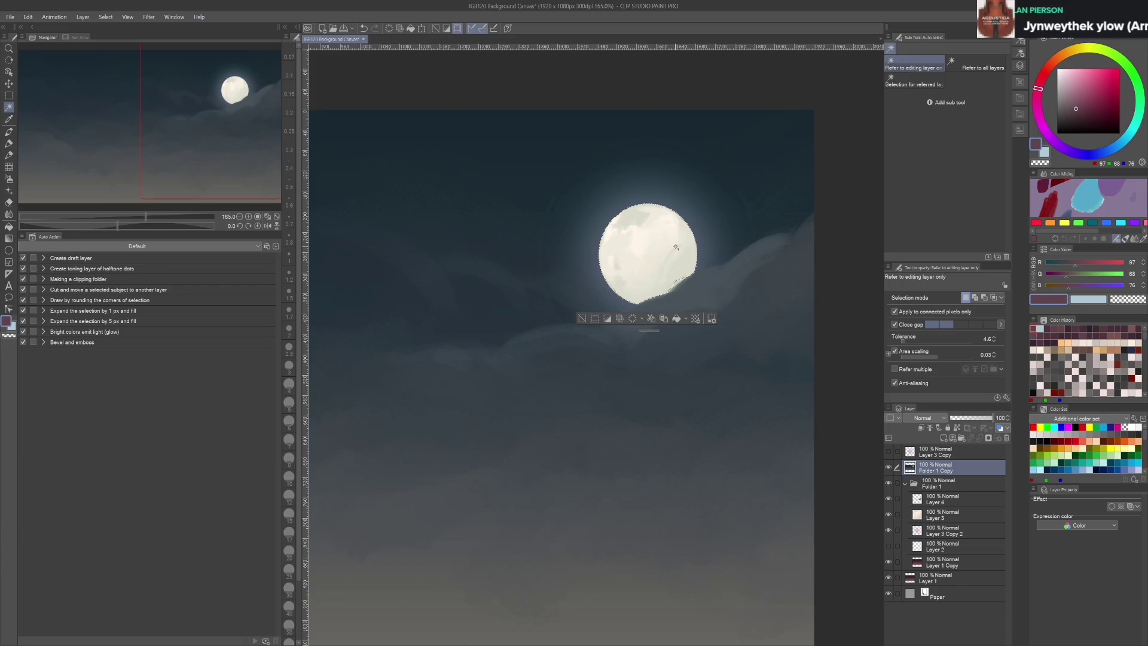
click(956, 453)
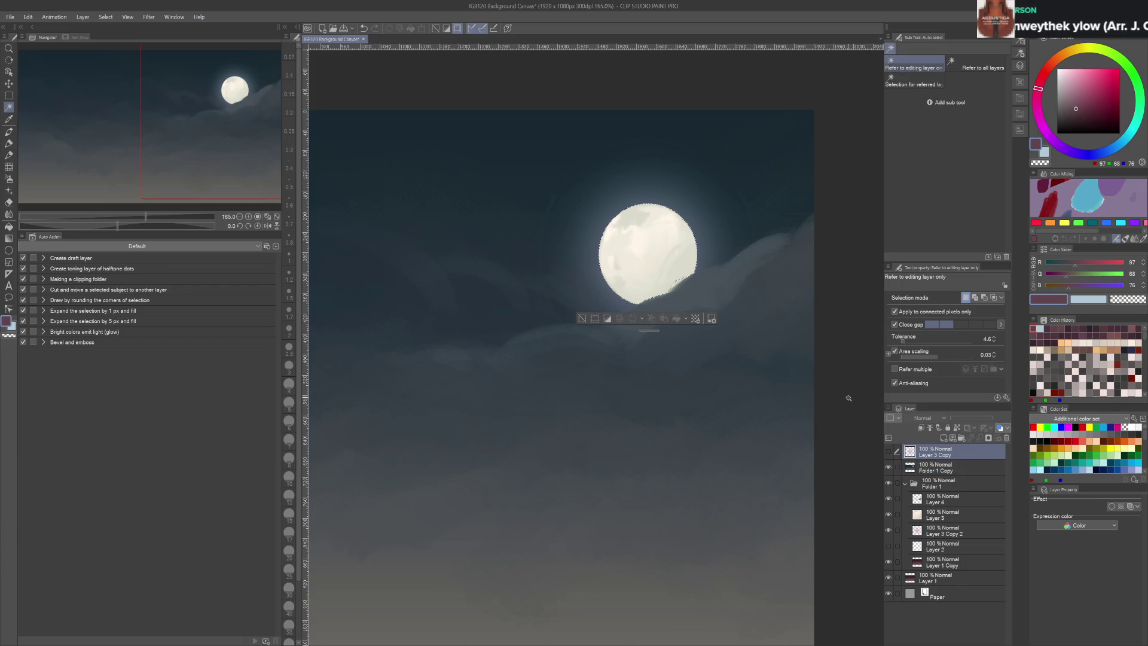
click(889, 452)
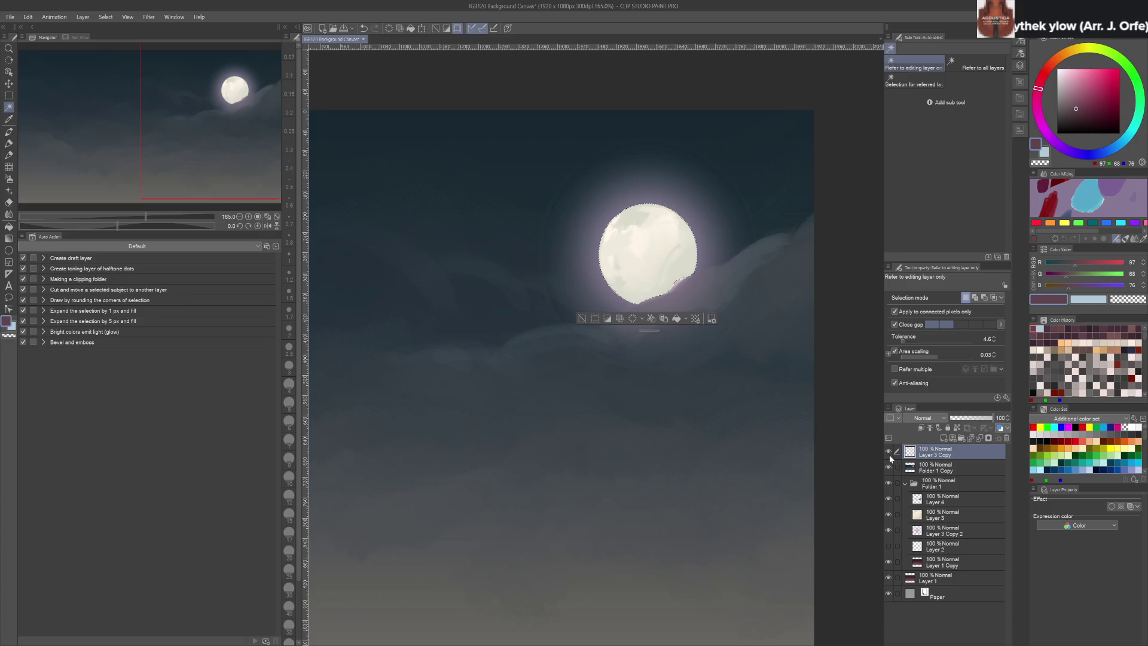
Clear the moon selection, switch to the Kneaded eraser, and save the canvas
key(m)
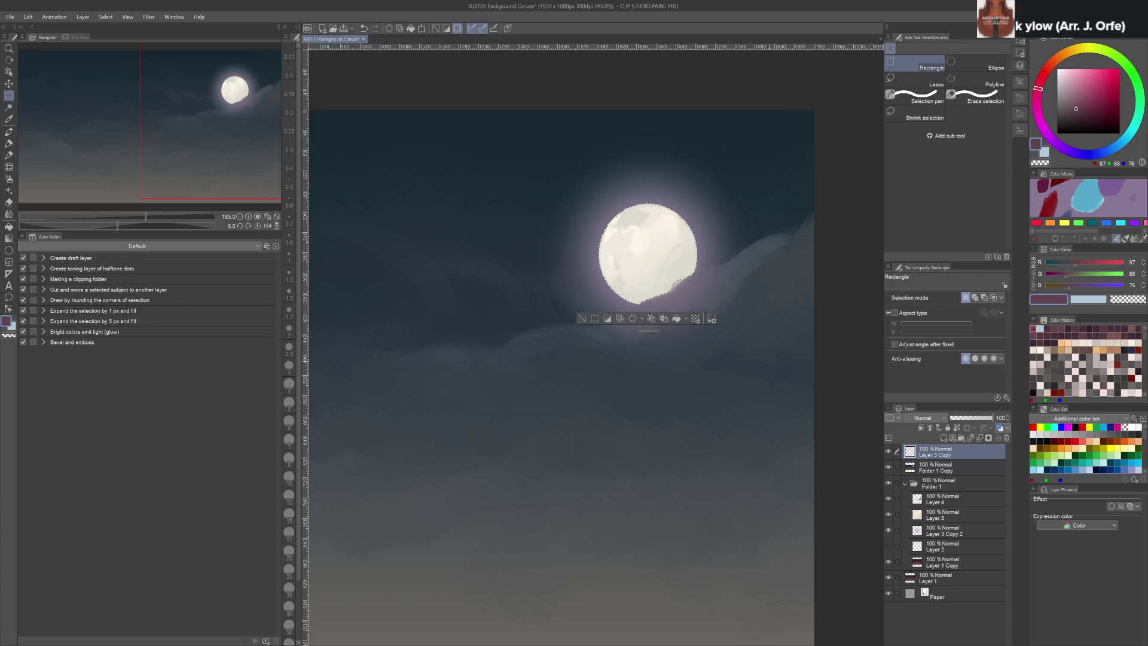
key(ctrl+d)
scroll(682, 279, up, 3)
key(e)
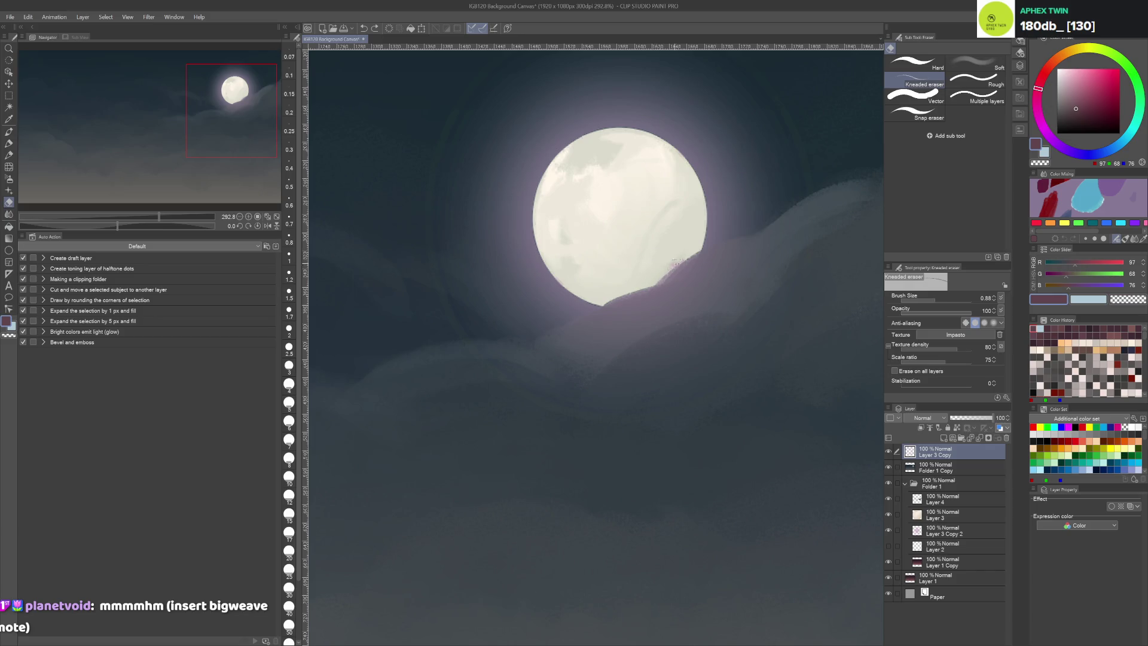
key(ctrl+s)
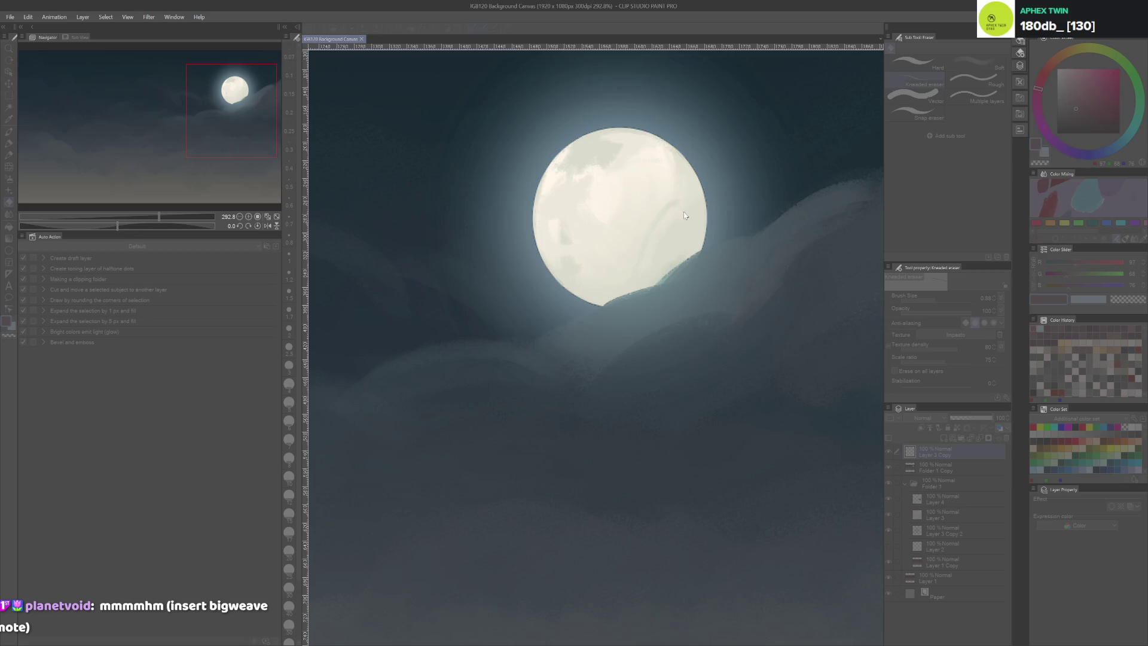
Shift the moon glow's hue from pink to a cool blue-white
key(ctrl+z)
key(ctrl+z)
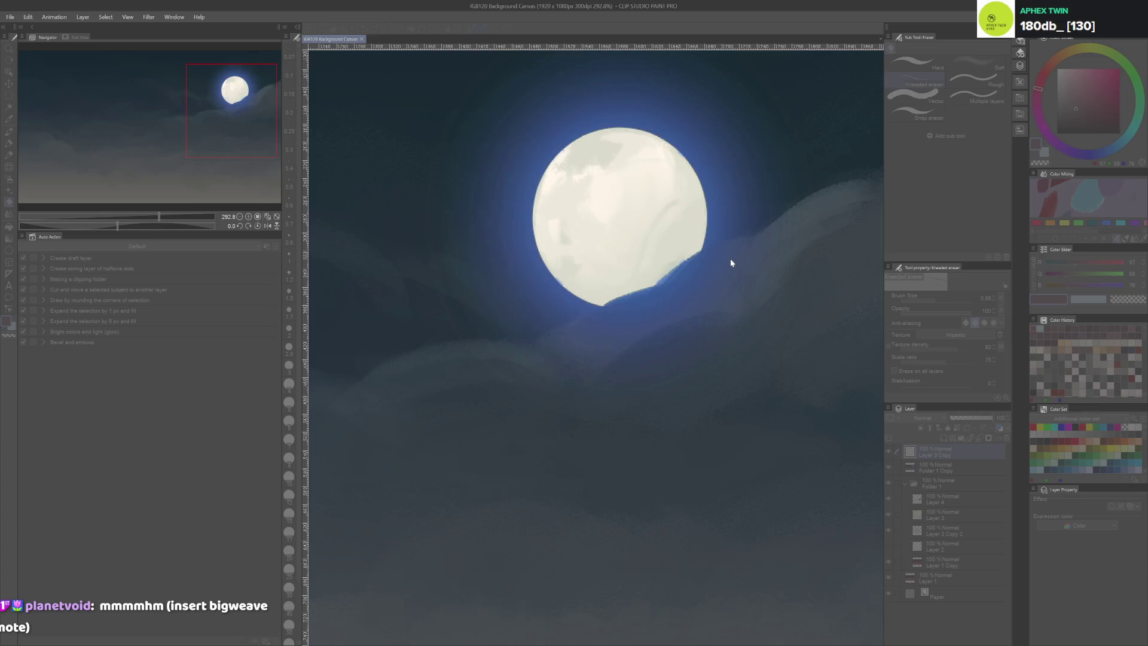
key(ctrl+y)
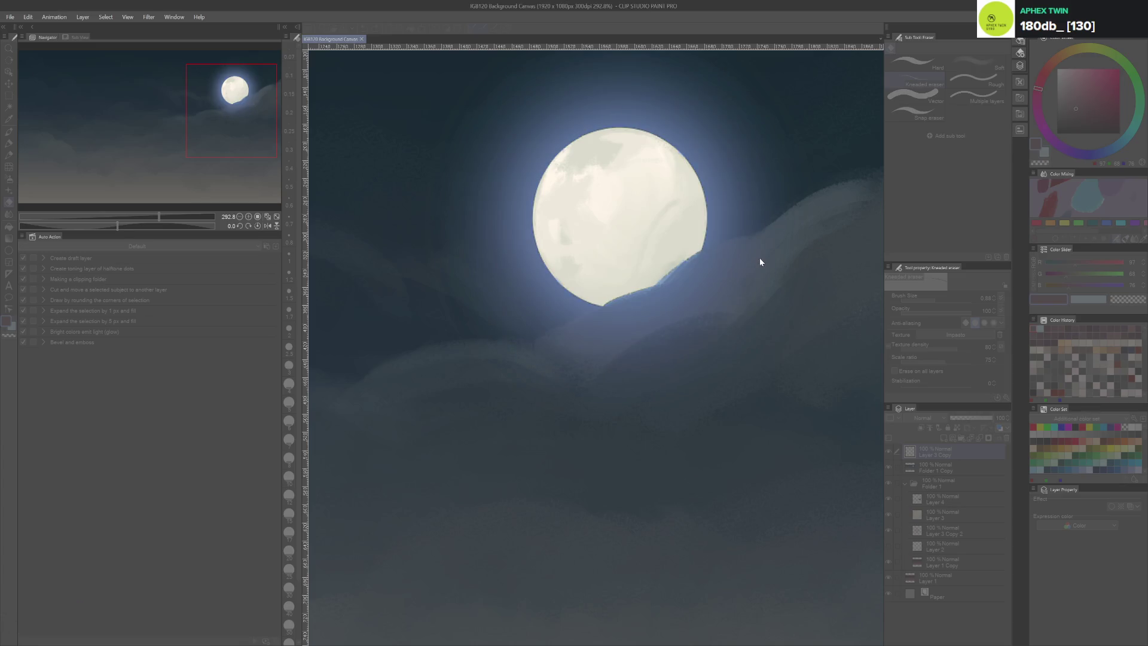
key(ctrl+z)
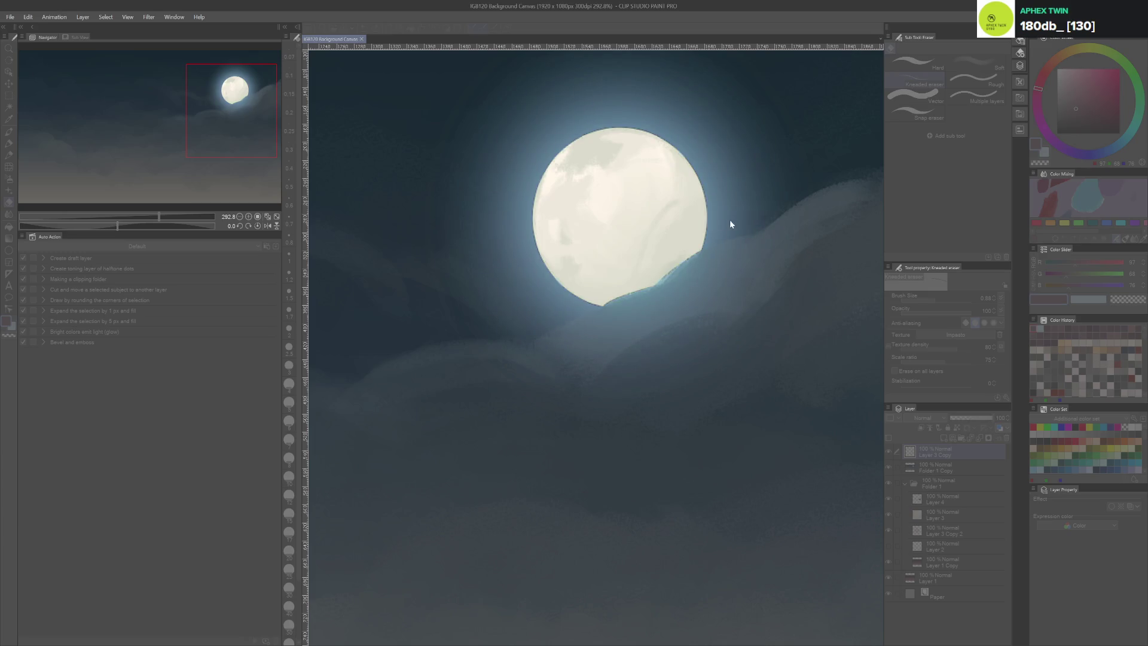
key(ctrl+y)
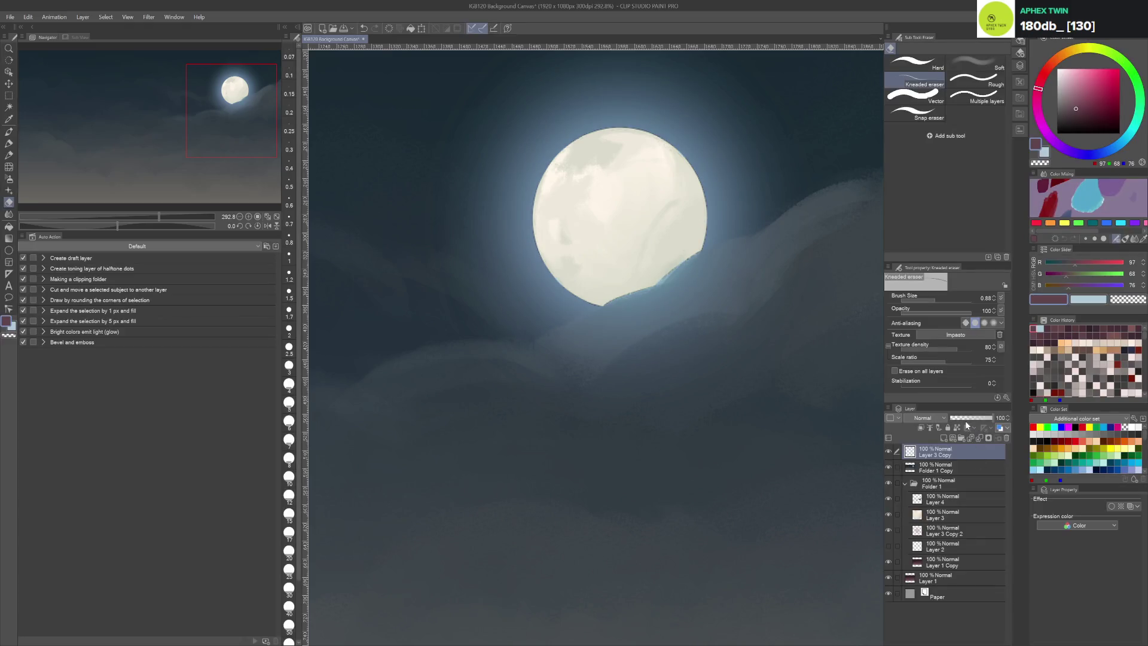
Set Layer 3 Copy to 50% opacity and cycle through blend modes to Pin light
click(968, 418)
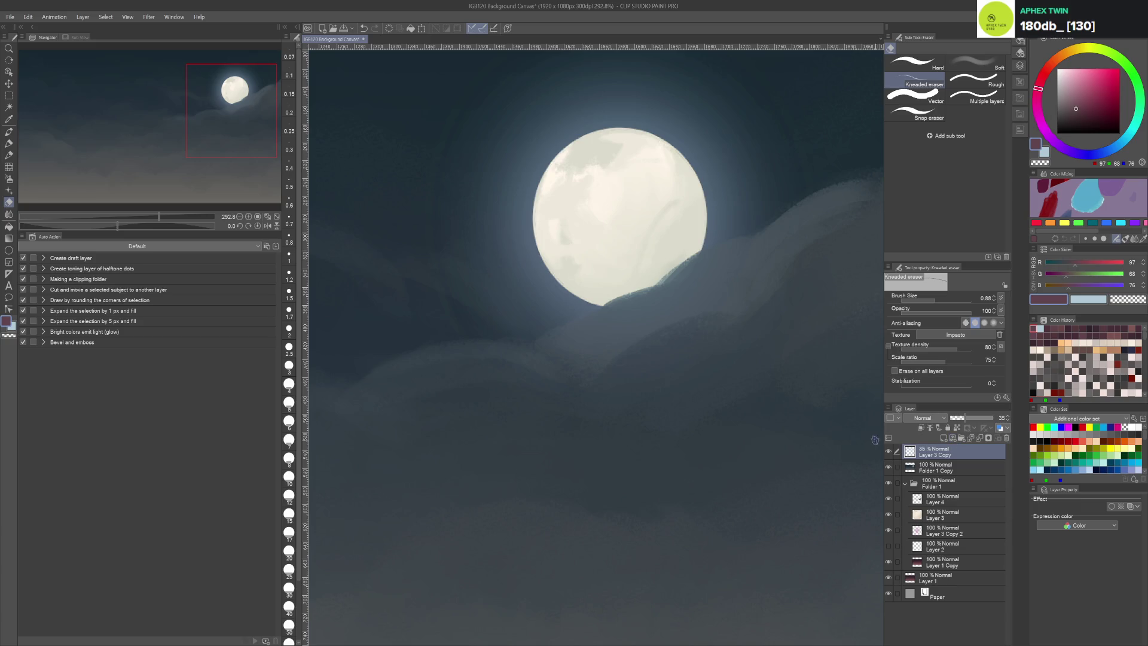
scroll(924, 419, down, 2)
scroll(924, 419, down, 13)
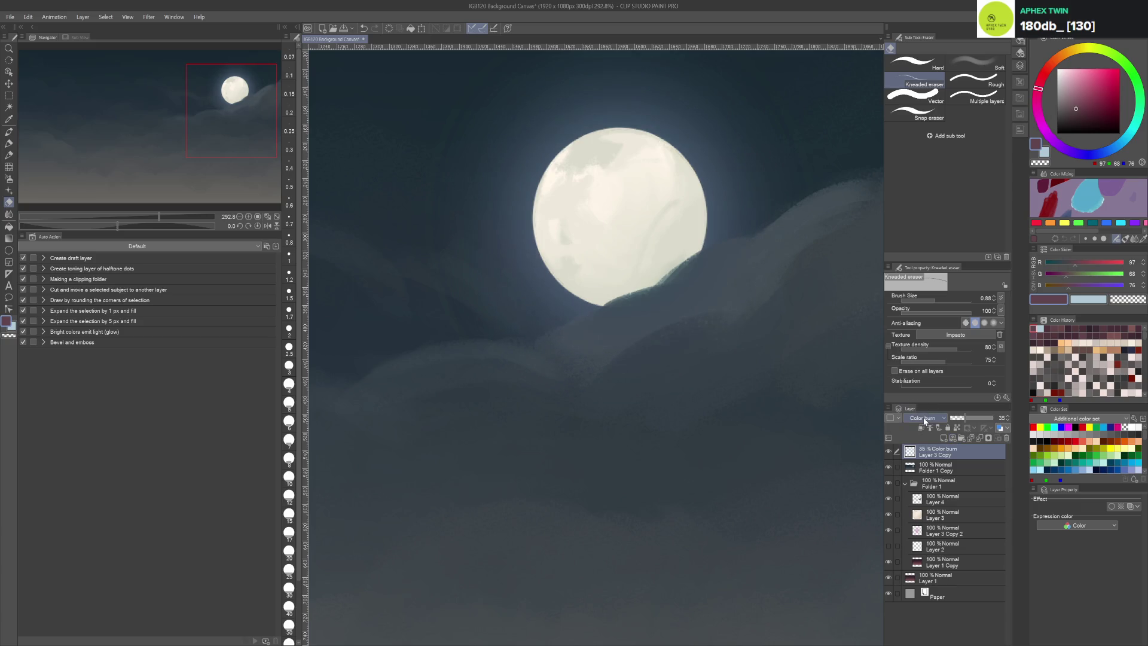
scroll(924, 420, down, 2)
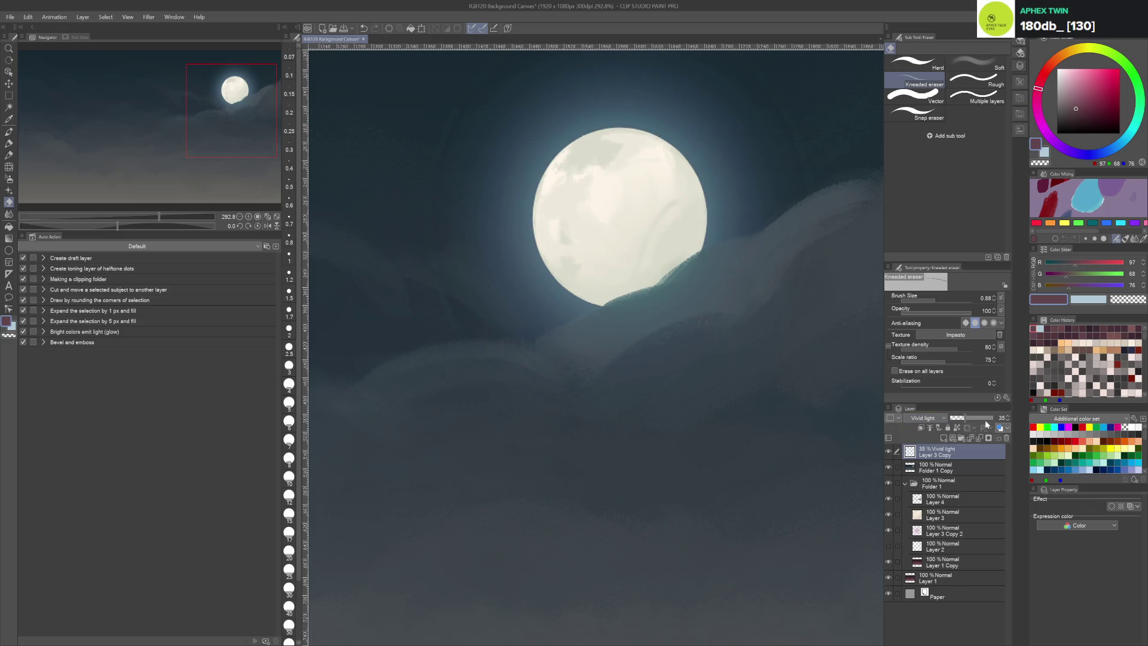
drag(967, 420, 974, 419)
scroll(931, 418, down, 1)
scroll(931, 419, down, 1)
scroll(933, 419, up, 2)
scroll(929, 420, down, 2)
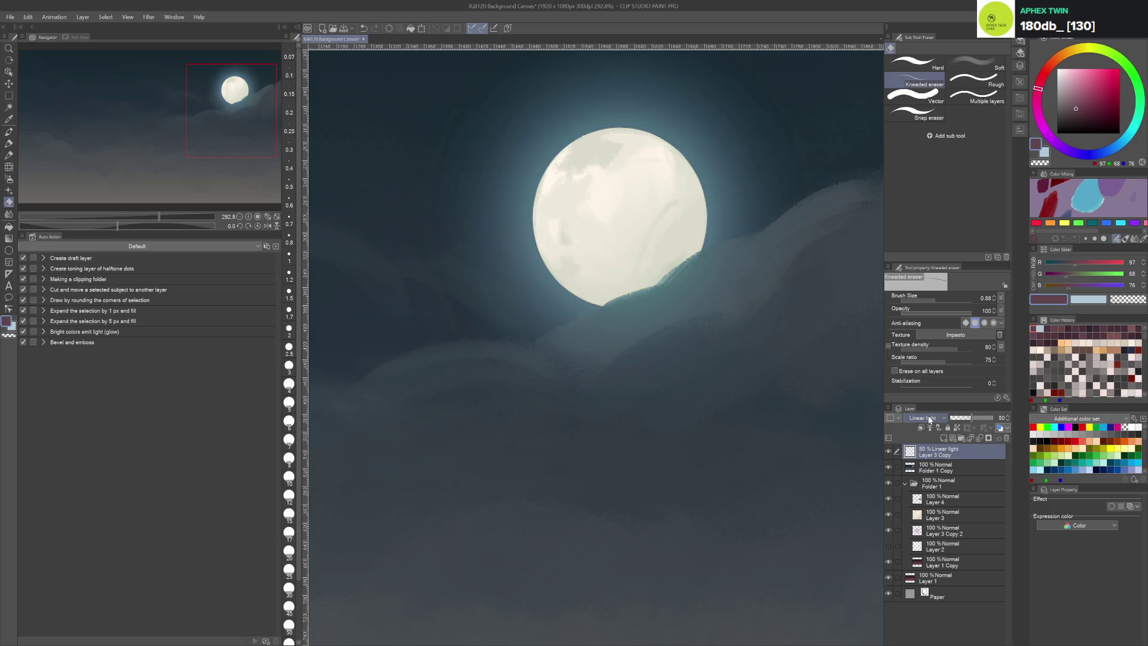
scroll(930, 420, down, 1)
scroll(930, 420, up, 1)
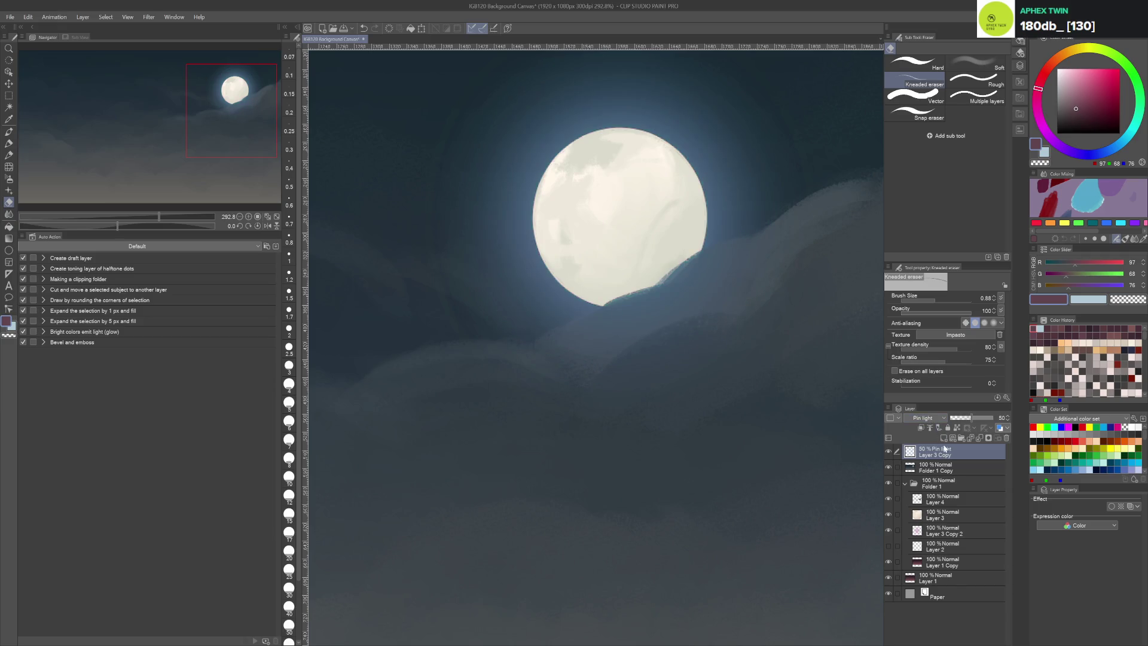
Delete the moon tint layer and softly lighten the clouds below the moon
key(Delete)
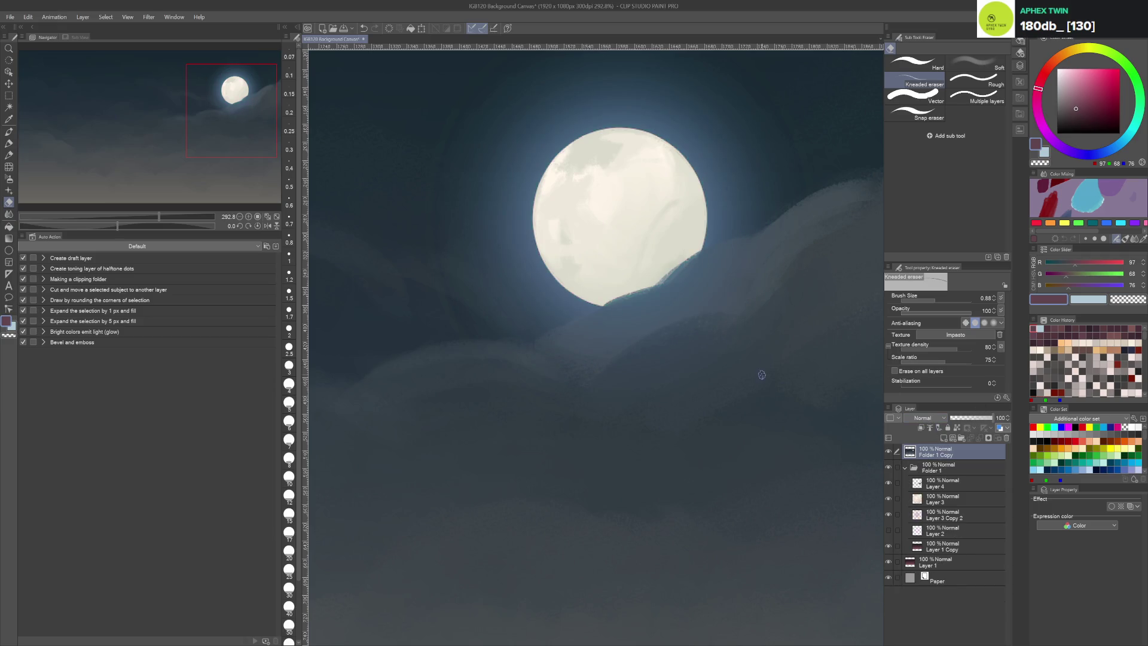
scroll(739, 404, down, 1)
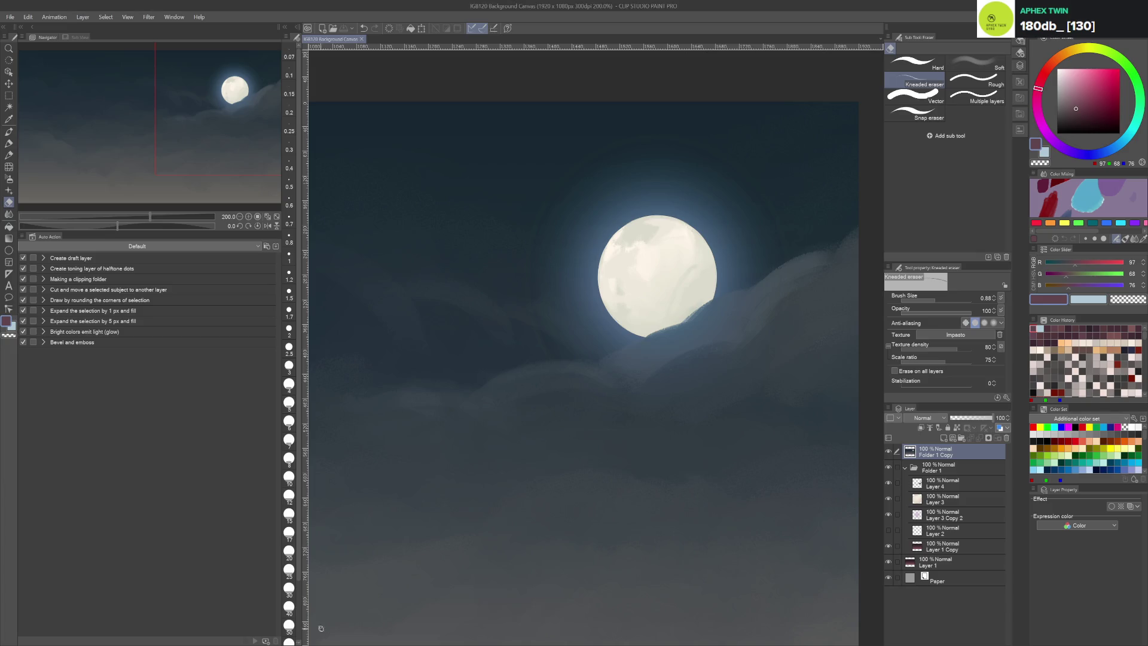
scroll(652, 446, down, 3)
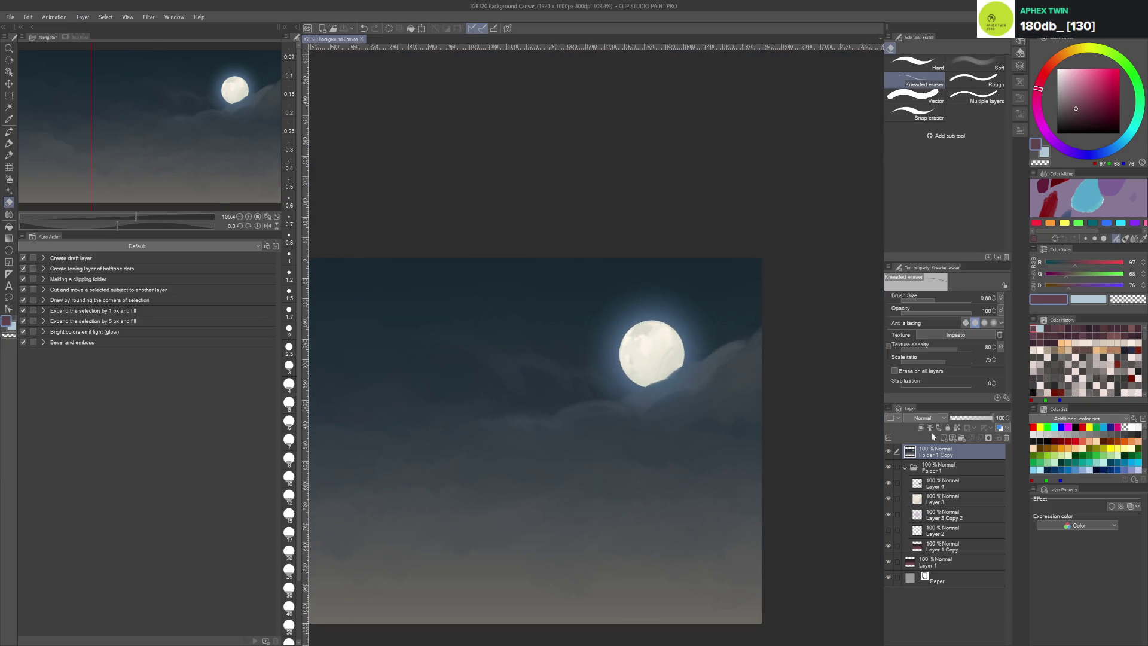
drag(594, 405, 575, 413)
scroll(710, 210, down, 2)
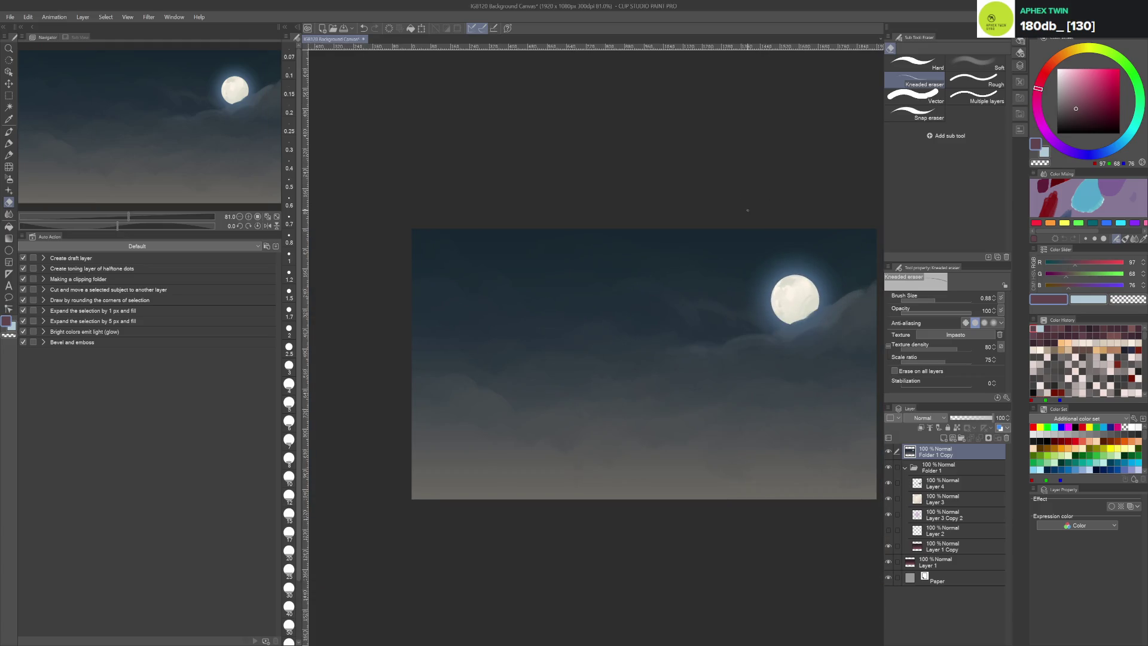
Paste a 50% Pin light copy of Layer 3, save, and select Folder 1 Copy
key(ctrl+v)
key(ctrl+s)
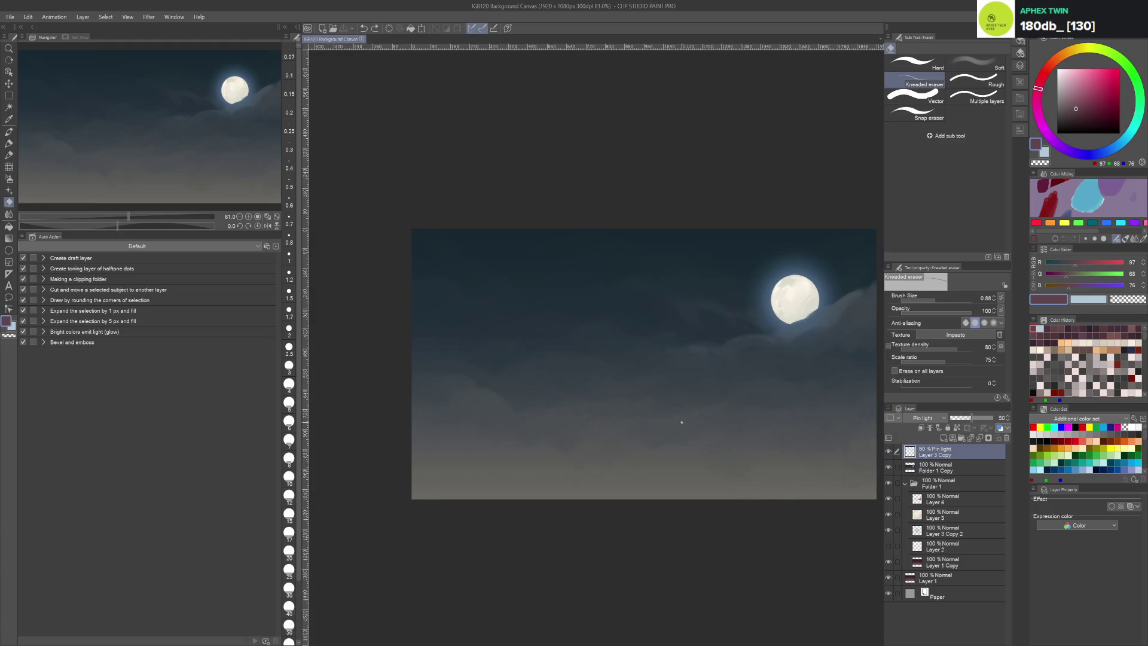
click(910, 468)
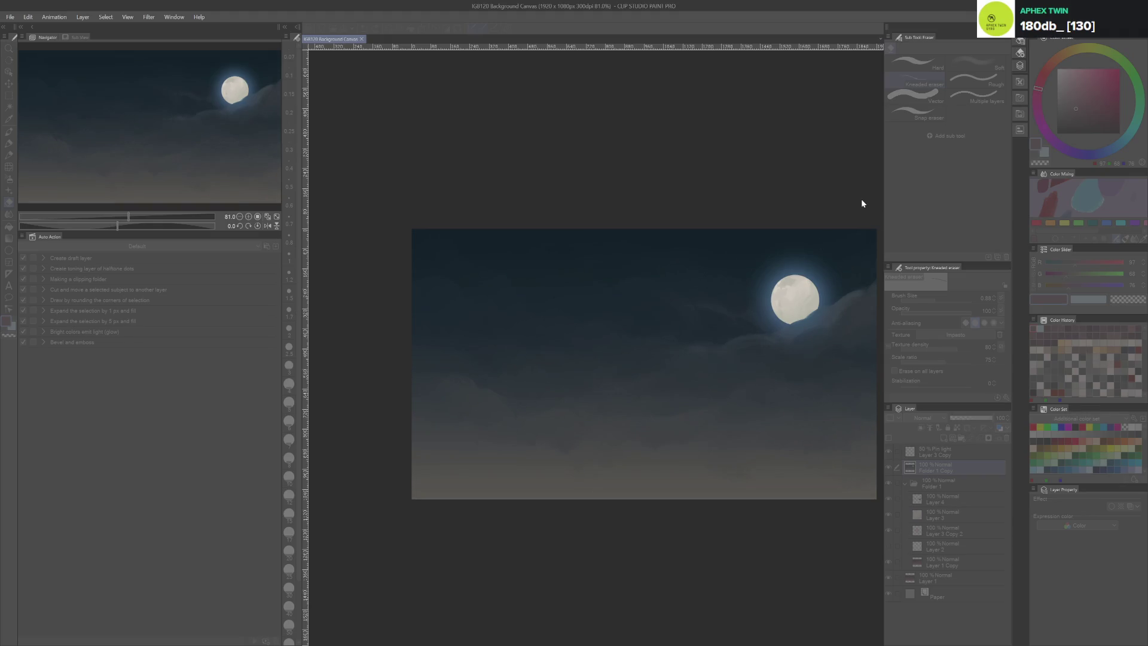
Apply the darkening tonal correction to the sky, zoom out, and save the artwork
key(Return)
key(ctrl+s)
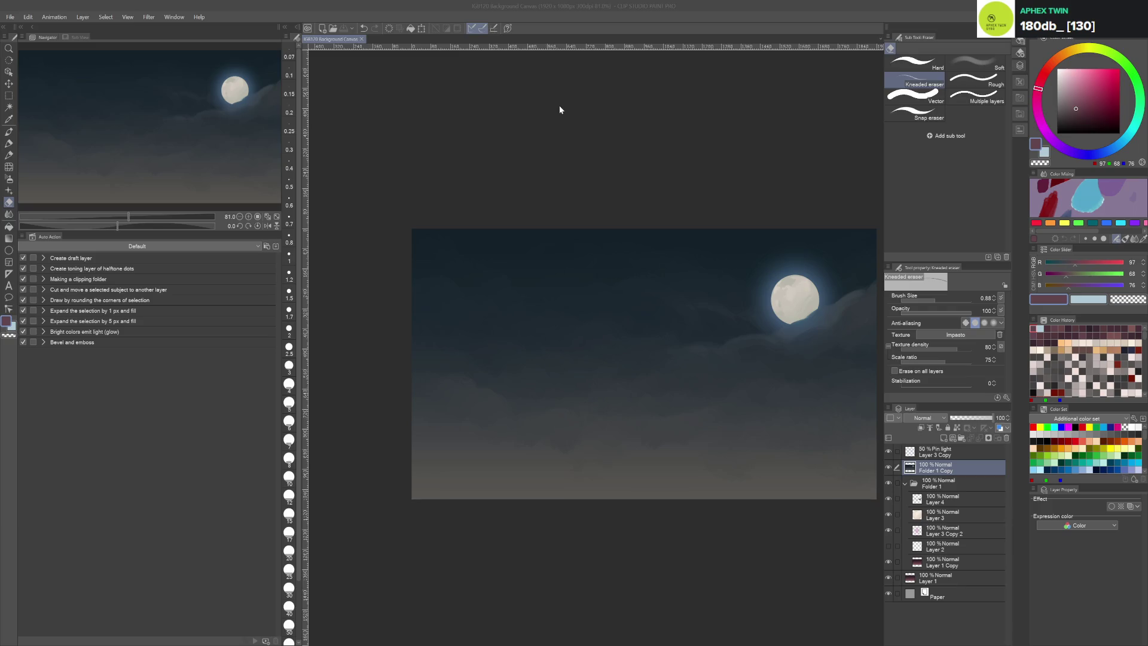
click(794, 141)
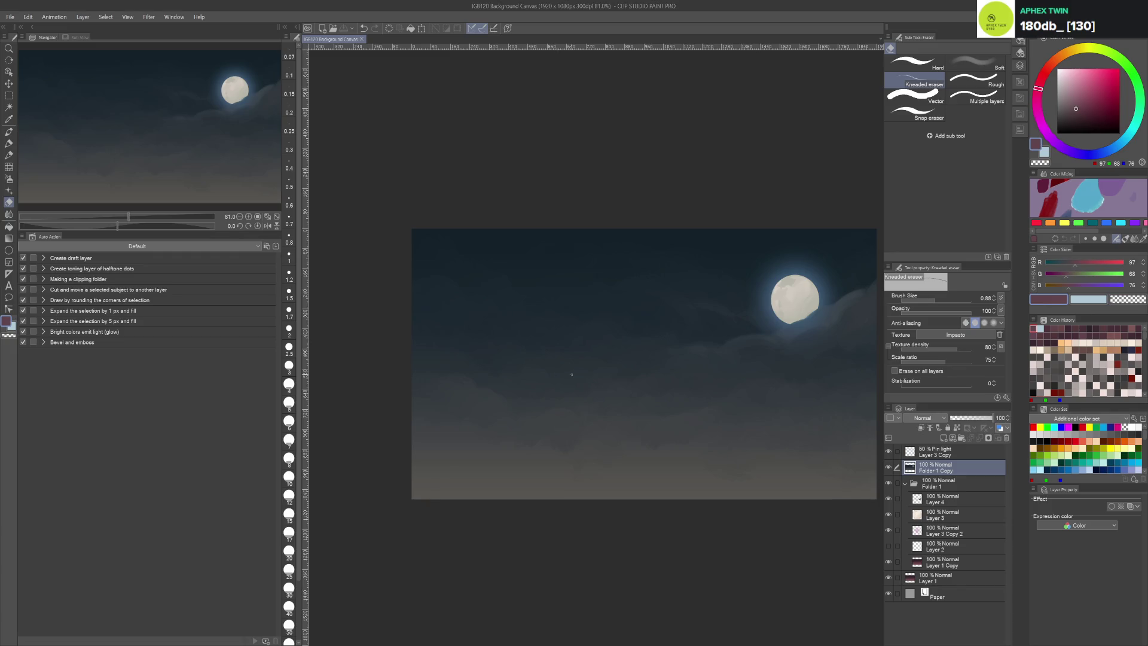
scroll(689, 501, down, 2)
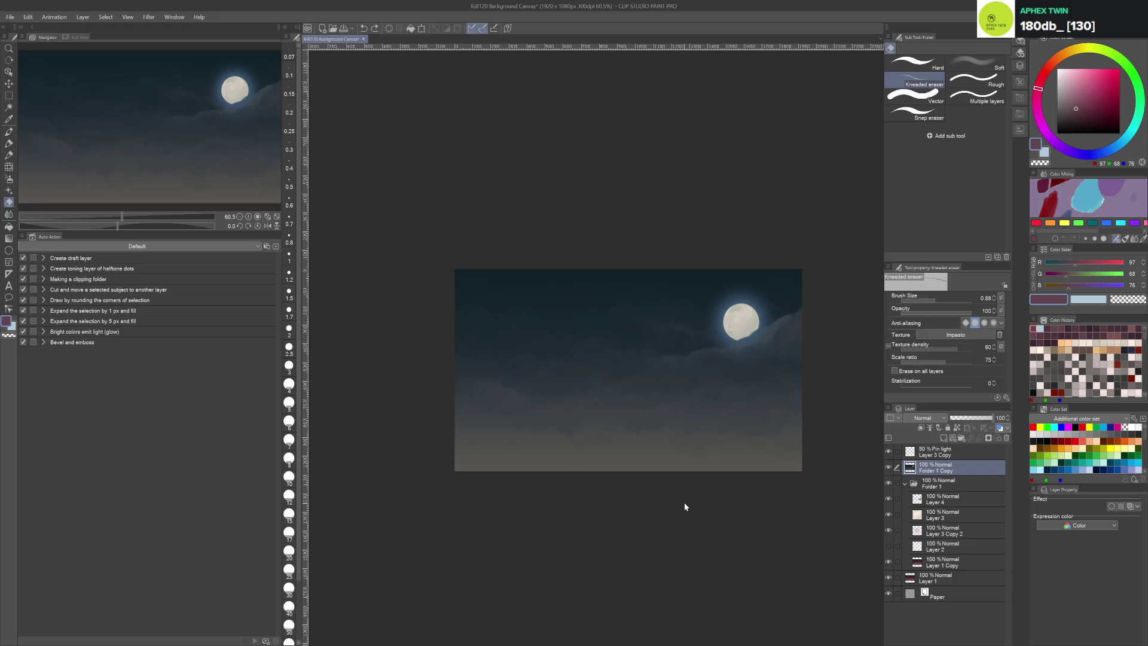
key(ctrl+s)
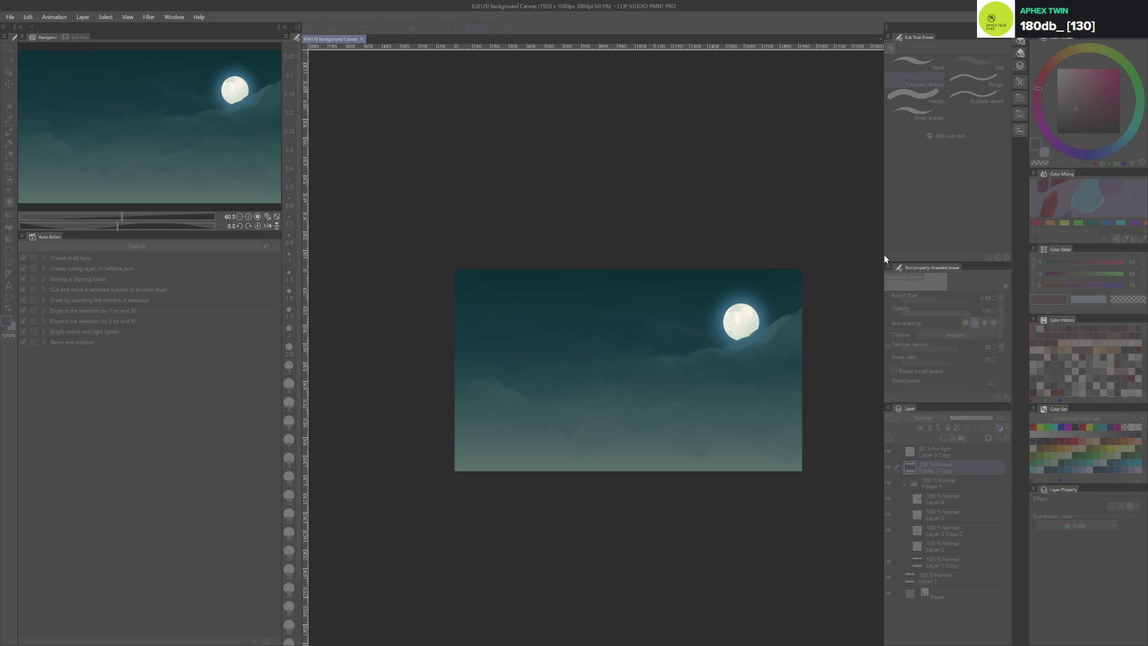
Apply the teal colour shift to the whole sky
click(874, 267)
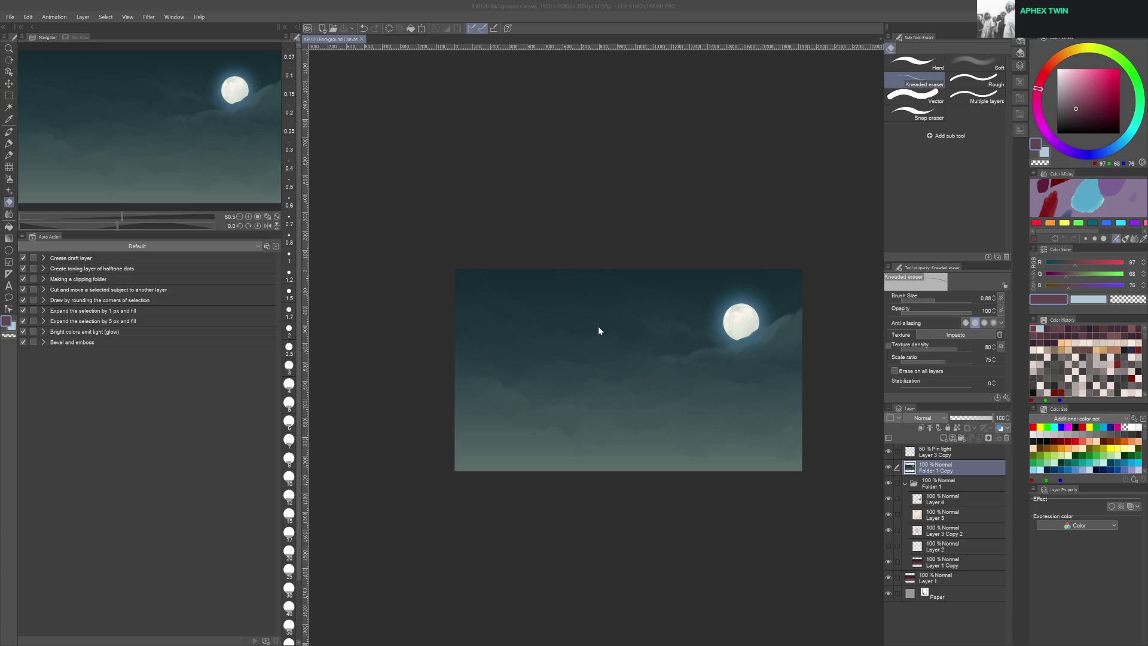
click(570, 108)
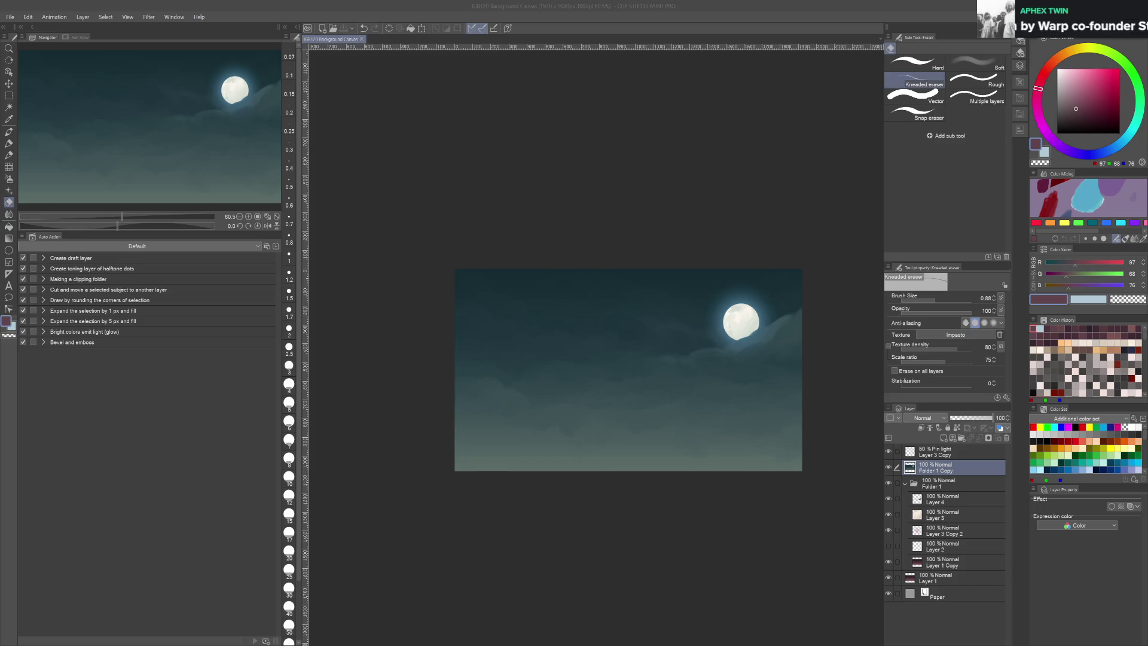
click(436, 559)
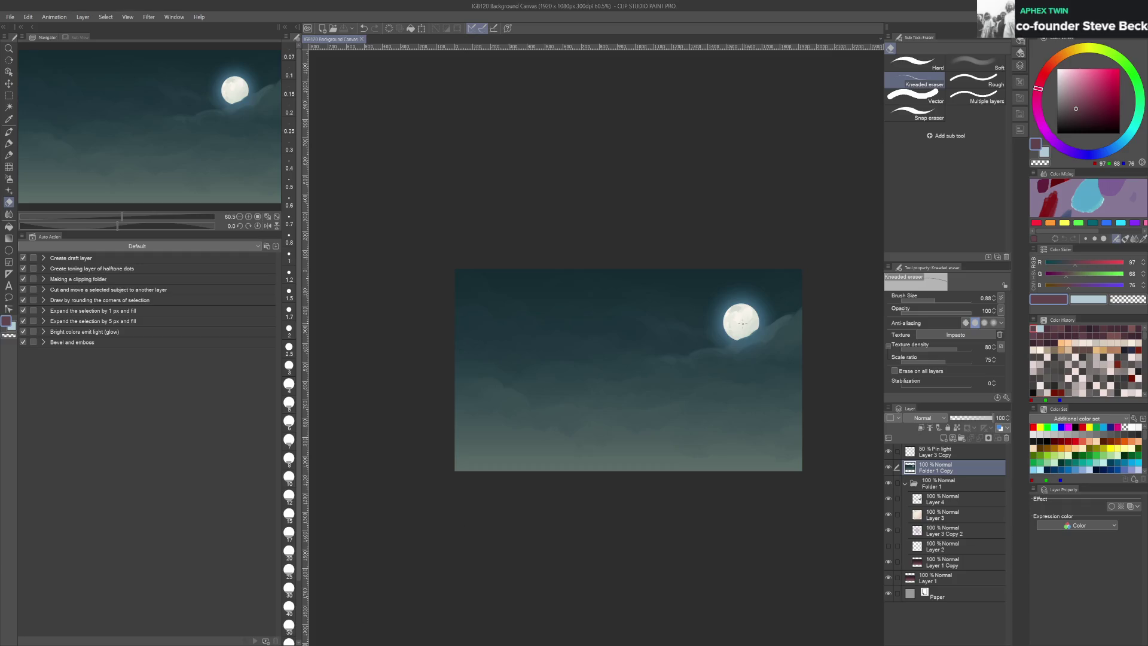
Load the Painting Brush - Detail with a muted teal sampled from the sky
scroll(742, 323, up, 3)
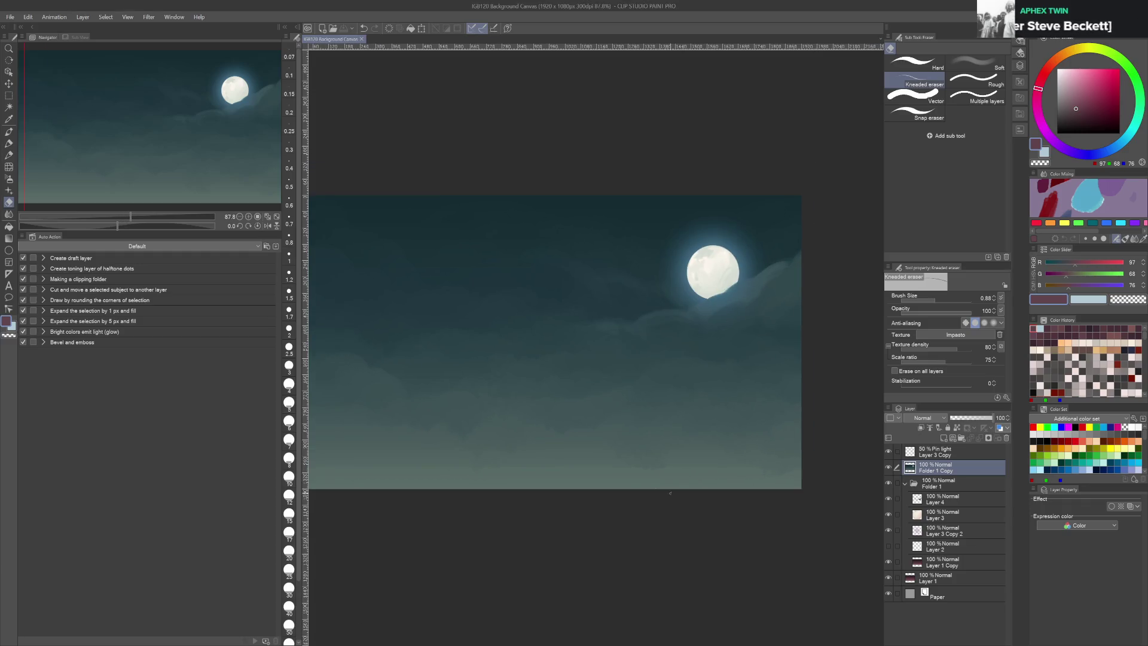
key(b)
alt+click(465, 430)
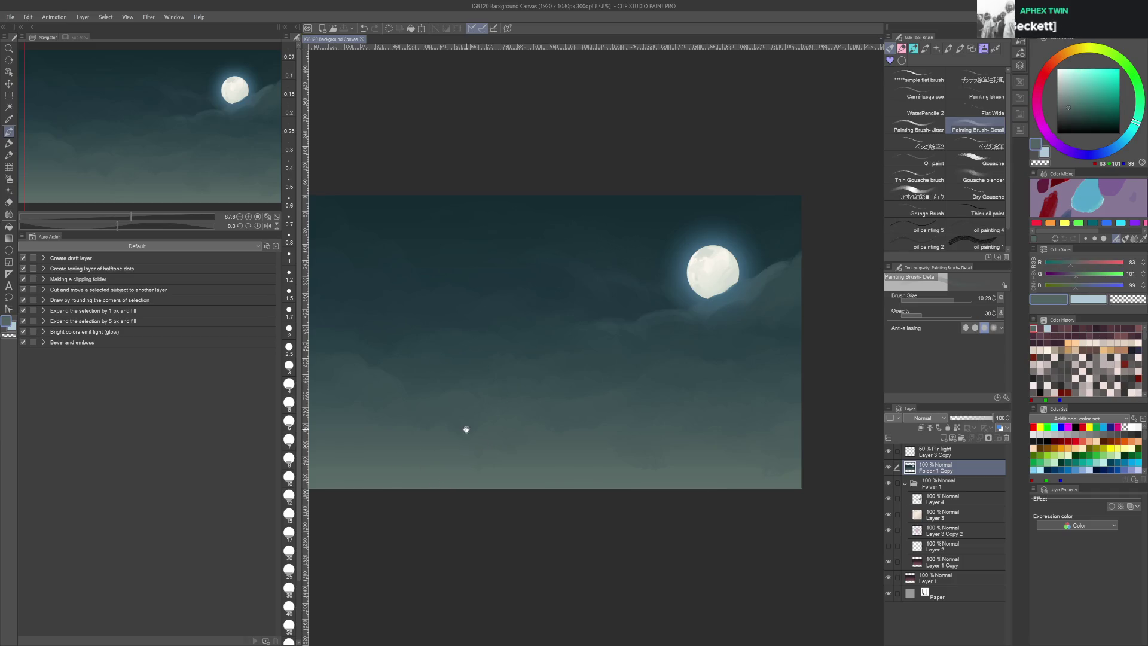
mouse_move(464, 431)
mouse_down()
mouse_move(528, 413)
mouse_move(510, 425)
mouse_up()
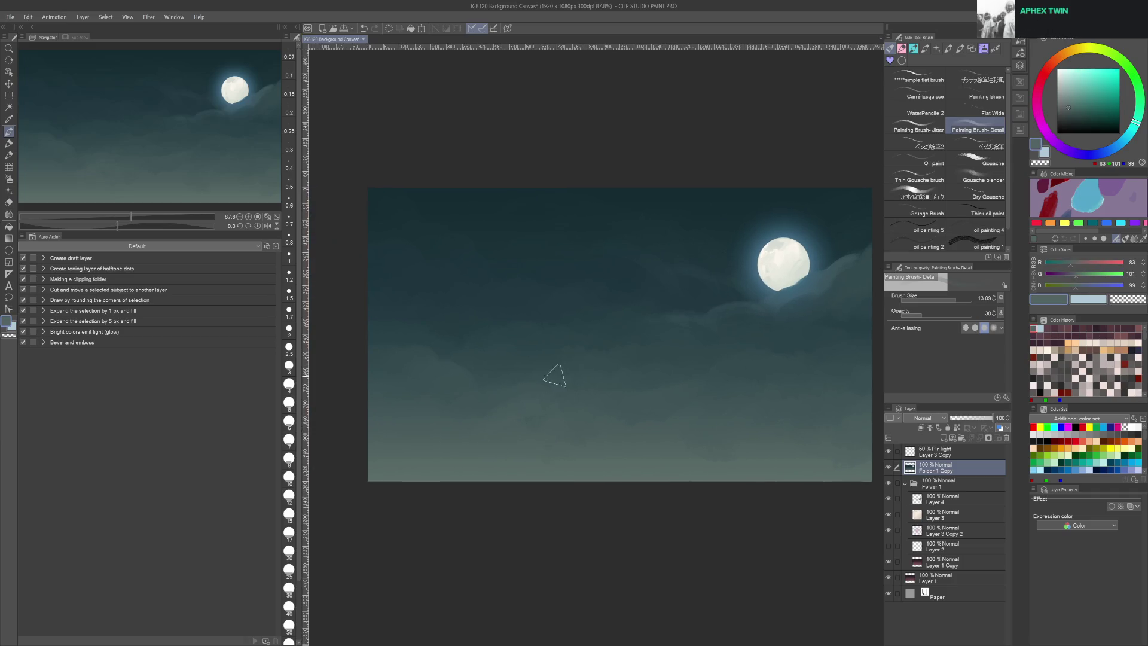
Enlarge the brush slightly and switch to the Blend tool's plain Blend sub tool
key(bracketright)
key(j)
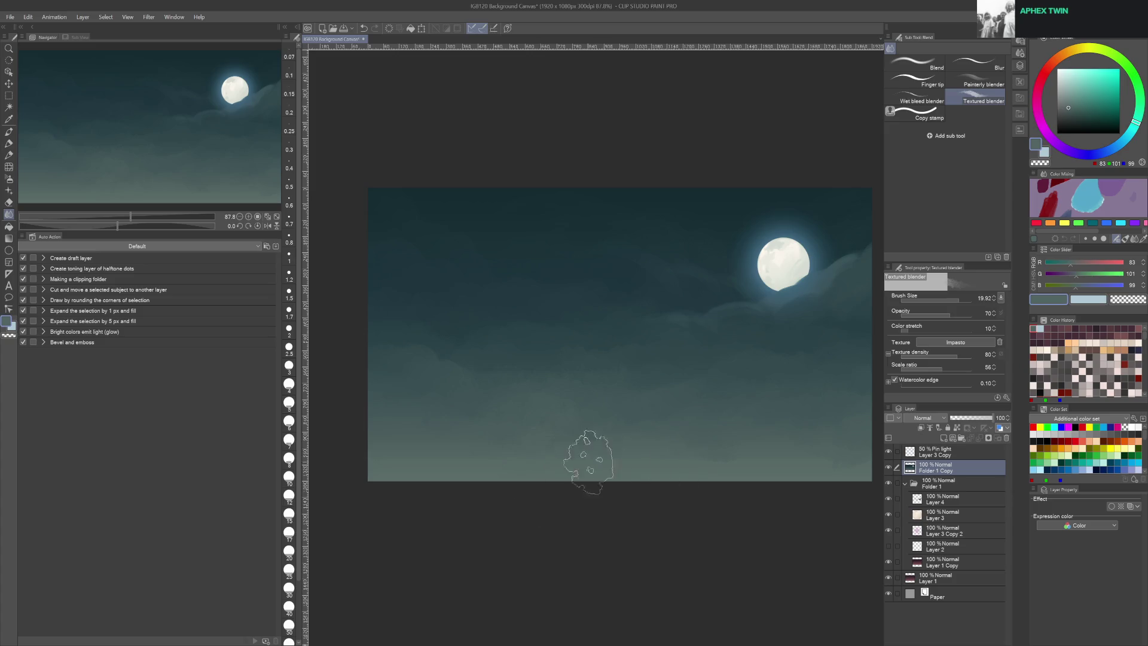
drag(701, 410, 629, 386)
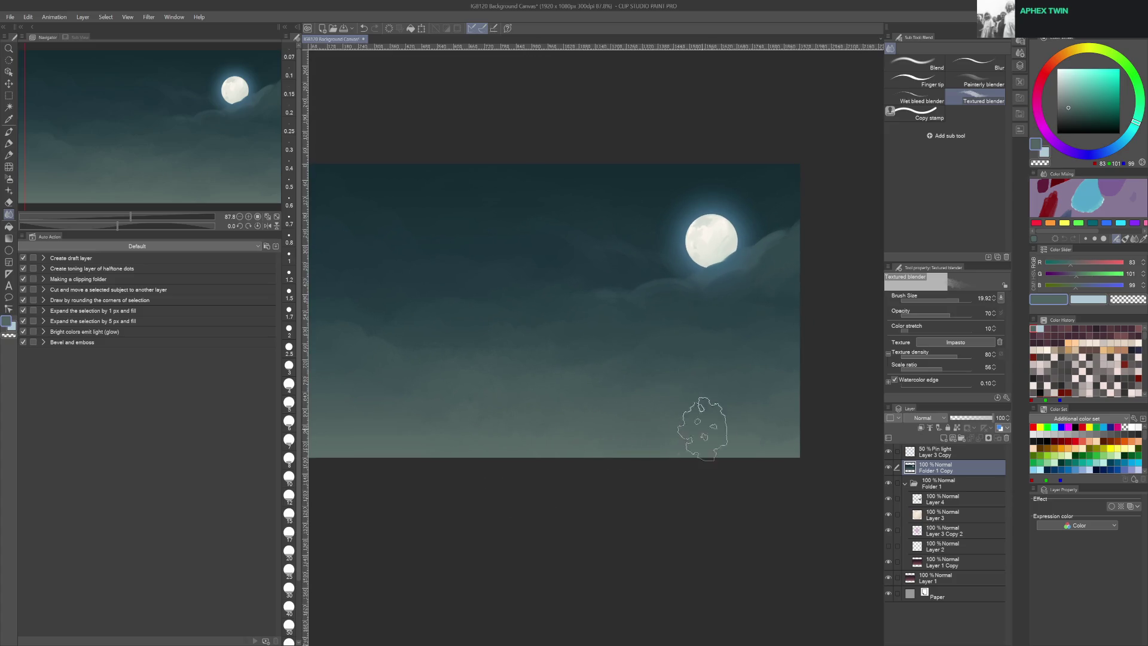
click(915, 63)
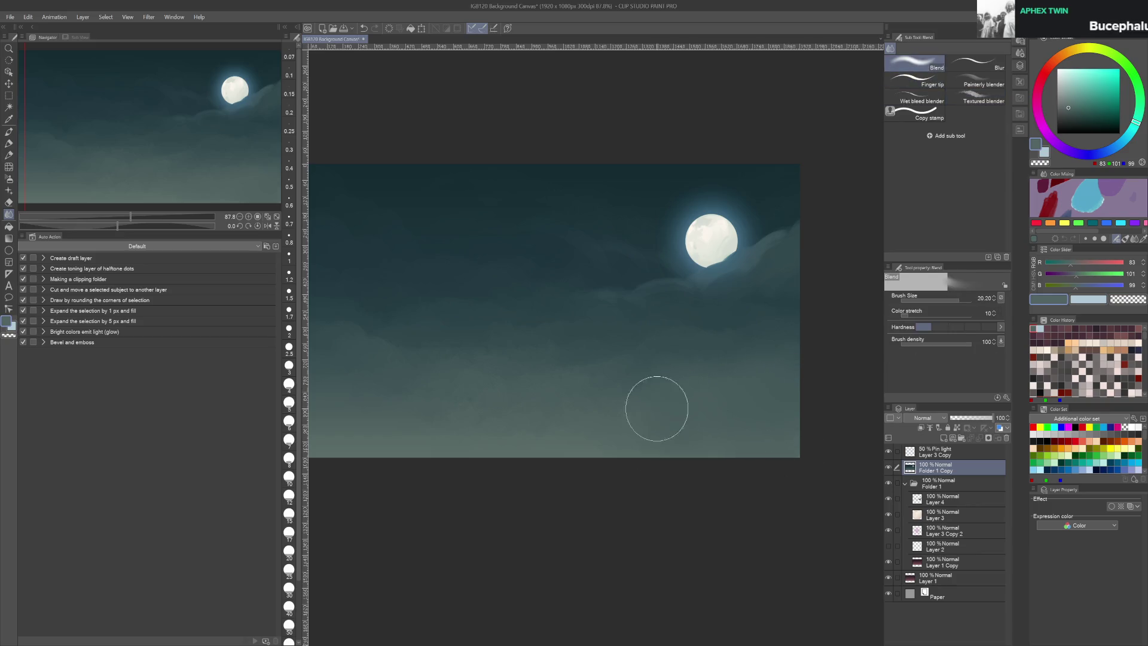
Blend the lower clouds near the horizon with a resized blender, then return to the brush
drag(469, 438, 508, 439)
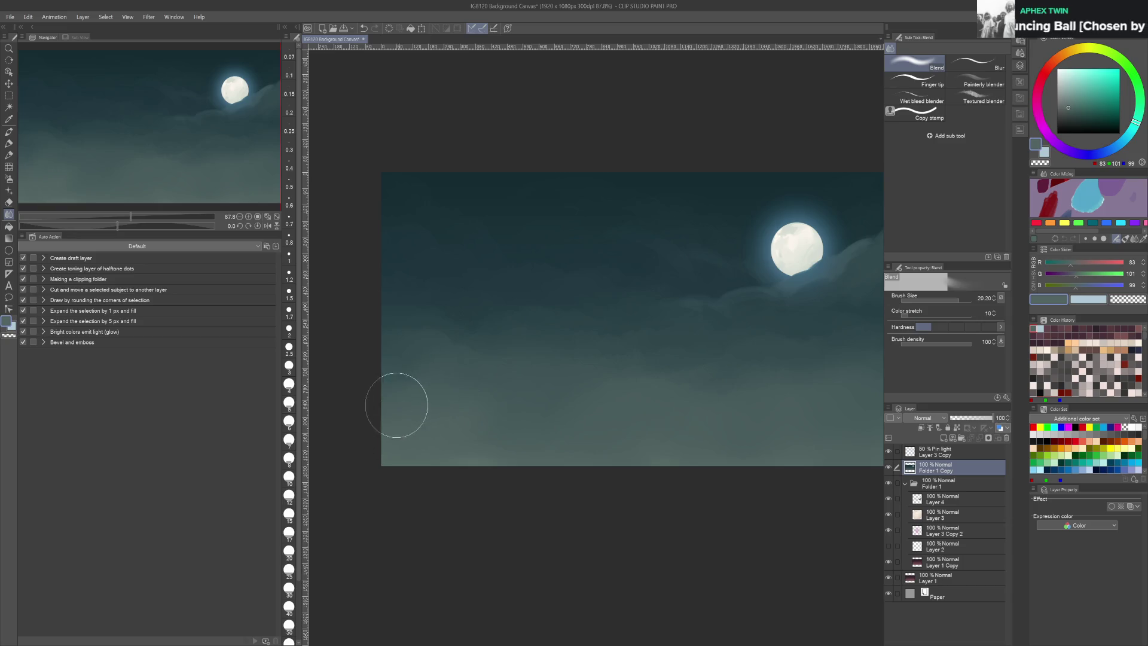
drag(582, 441, 674, 448)
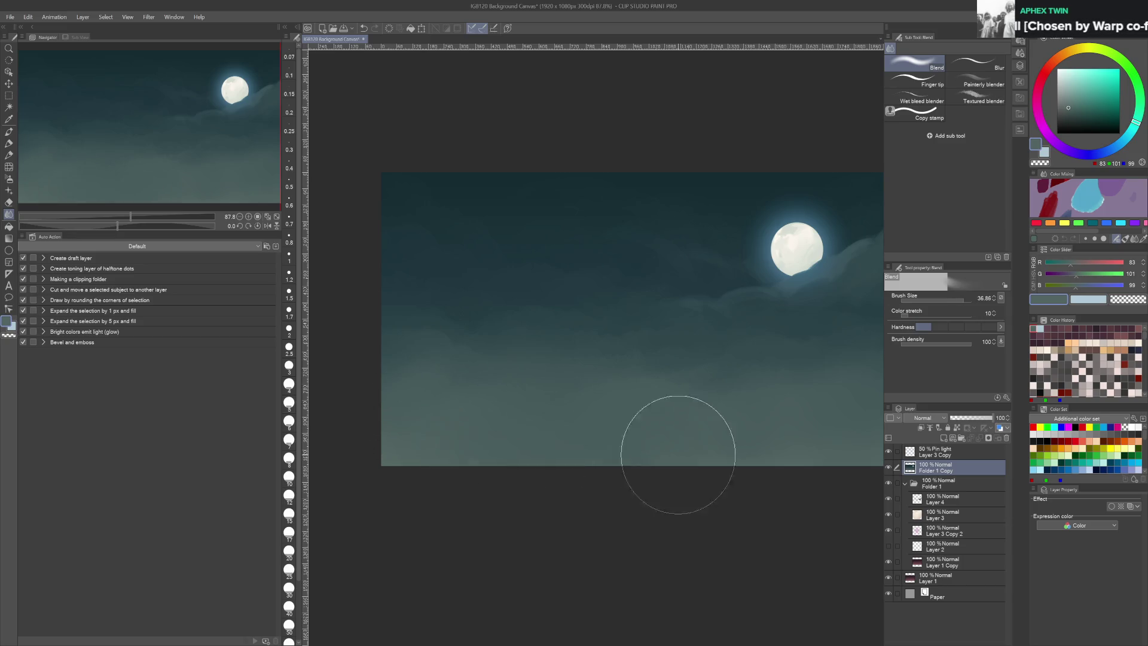
drag(774, 447, 690, 455)
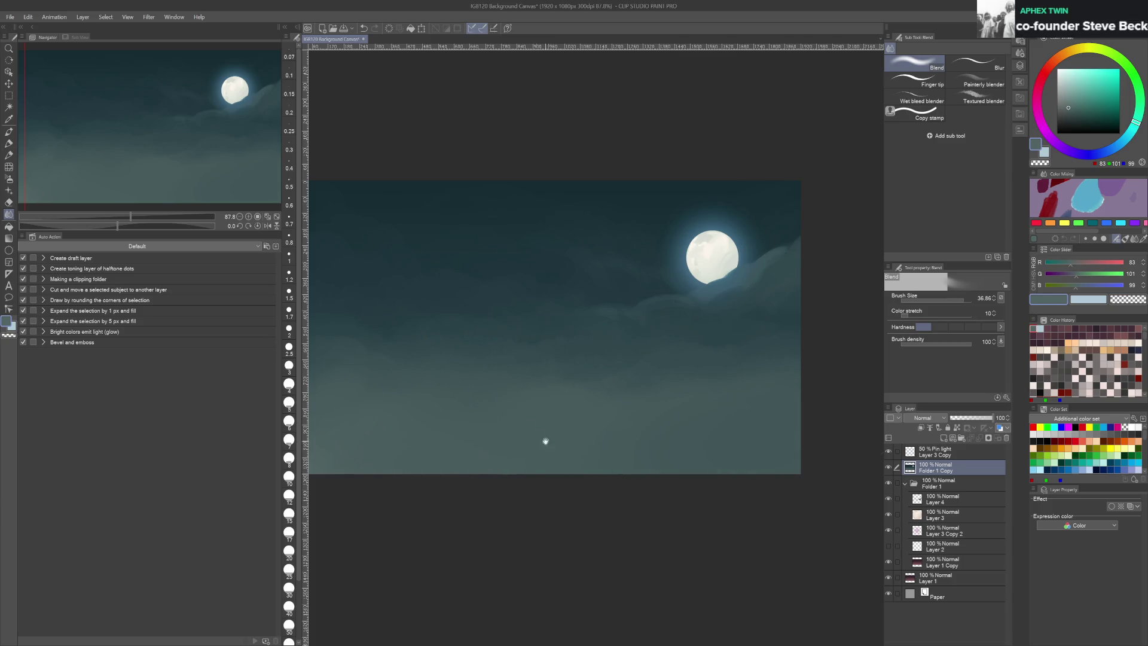
drag(546, 440, 641, 463)
drag(548, 461, 477, 440)
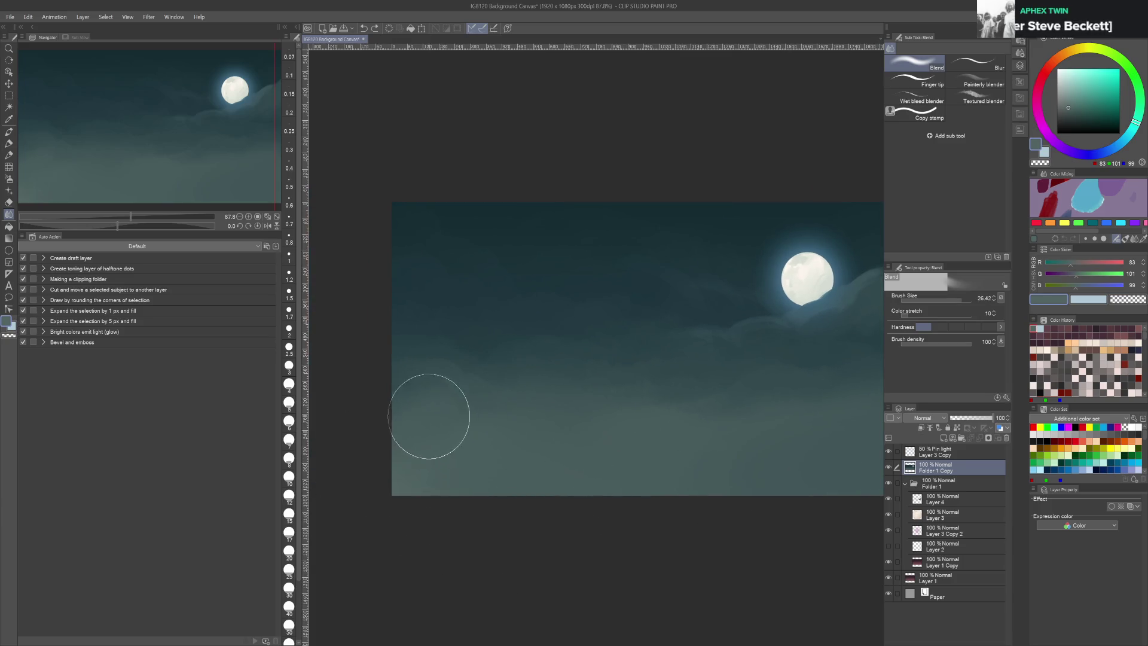
key(b)
alt+click(422, 449)
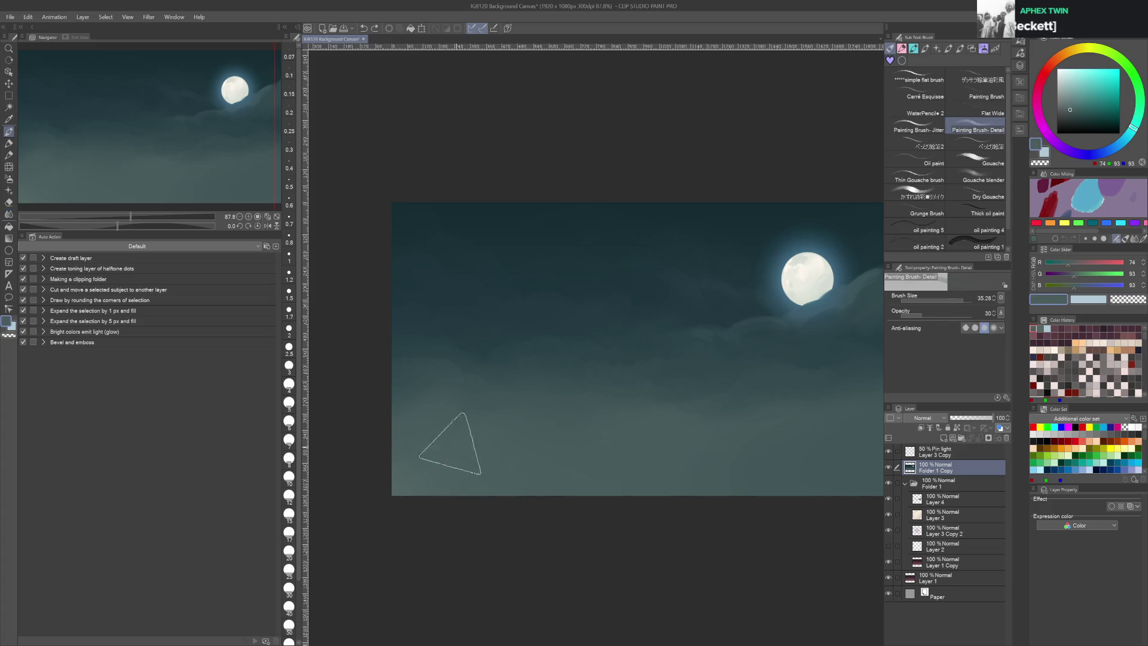
drag(692, 422, 616, 395)
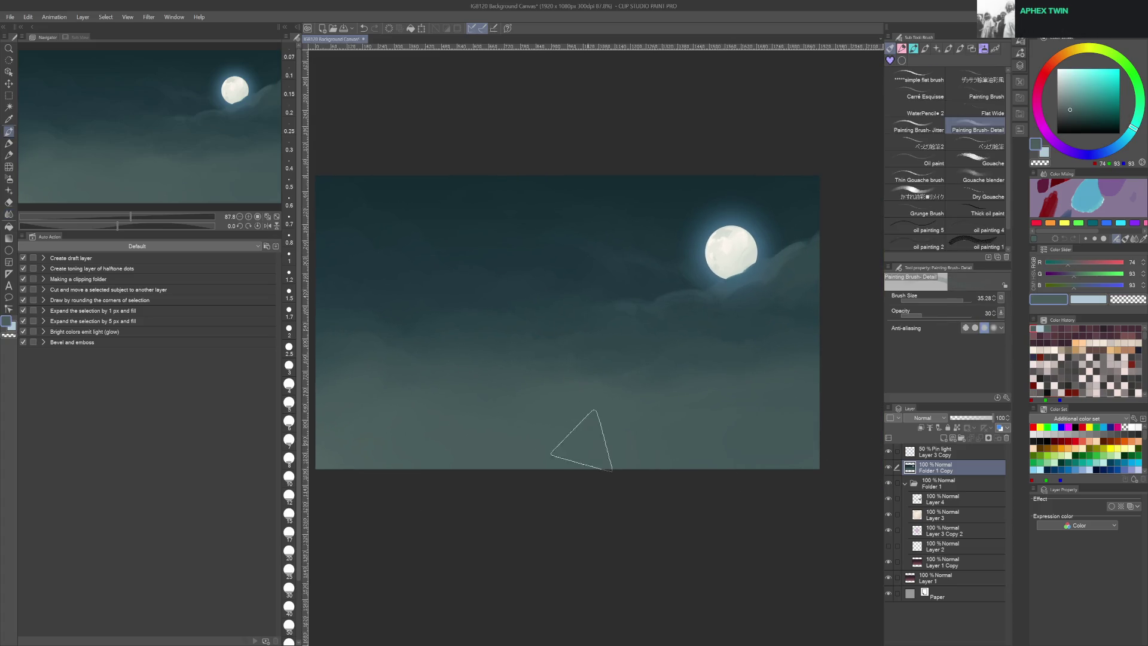
drag(769, 410, 736, 418)
mouse_move(419, 406)
mouse_down()
mouse_move(515, 412)
mouse_move(518, 475)
mouse_move(444, 406)
mouse_up()
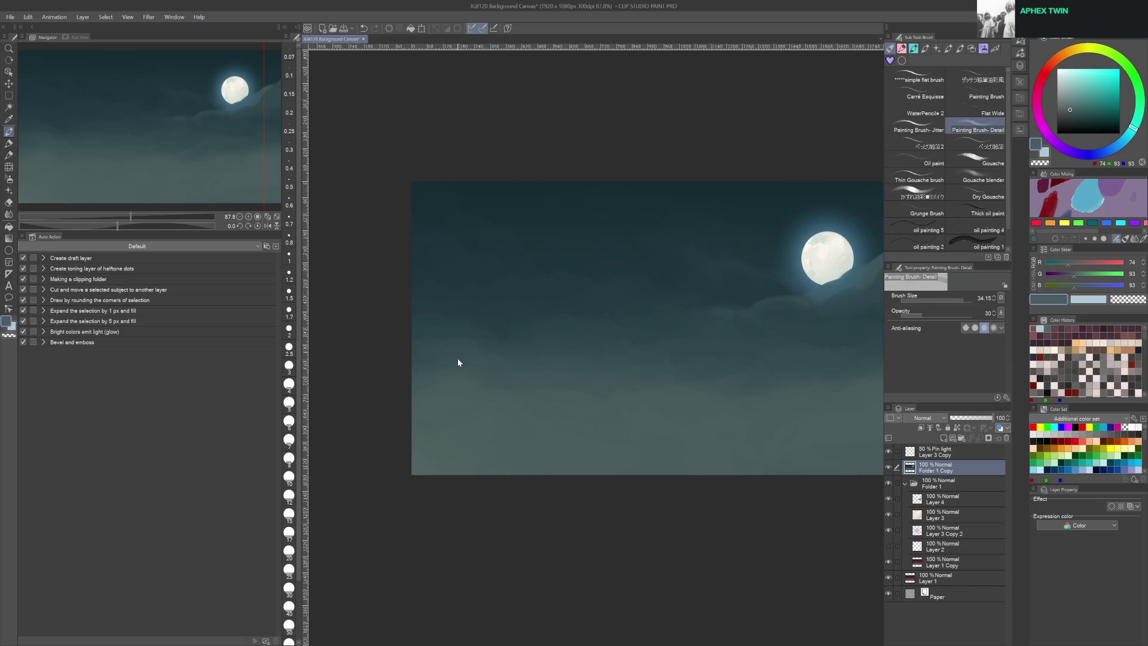
ctrl+alt+drag(459, 361, 413, 361)
ctrl+alt+drag(487, 371, 502, 333)
alt+click(448, 377)
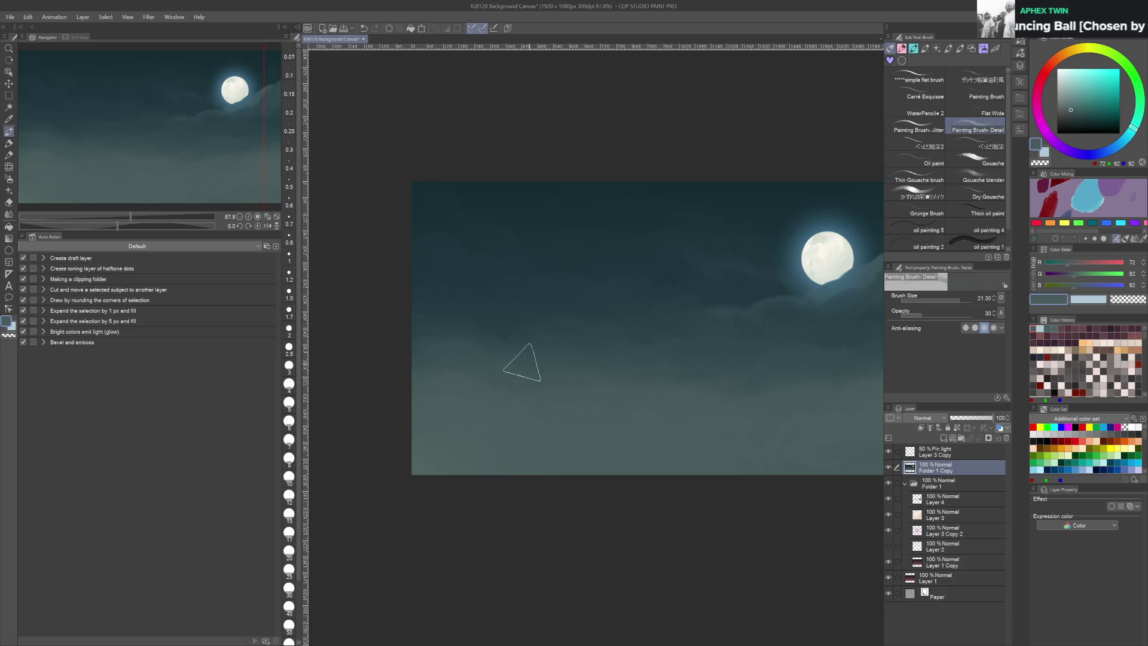
ctrl+alt+drag(513, 366, 487, 256)
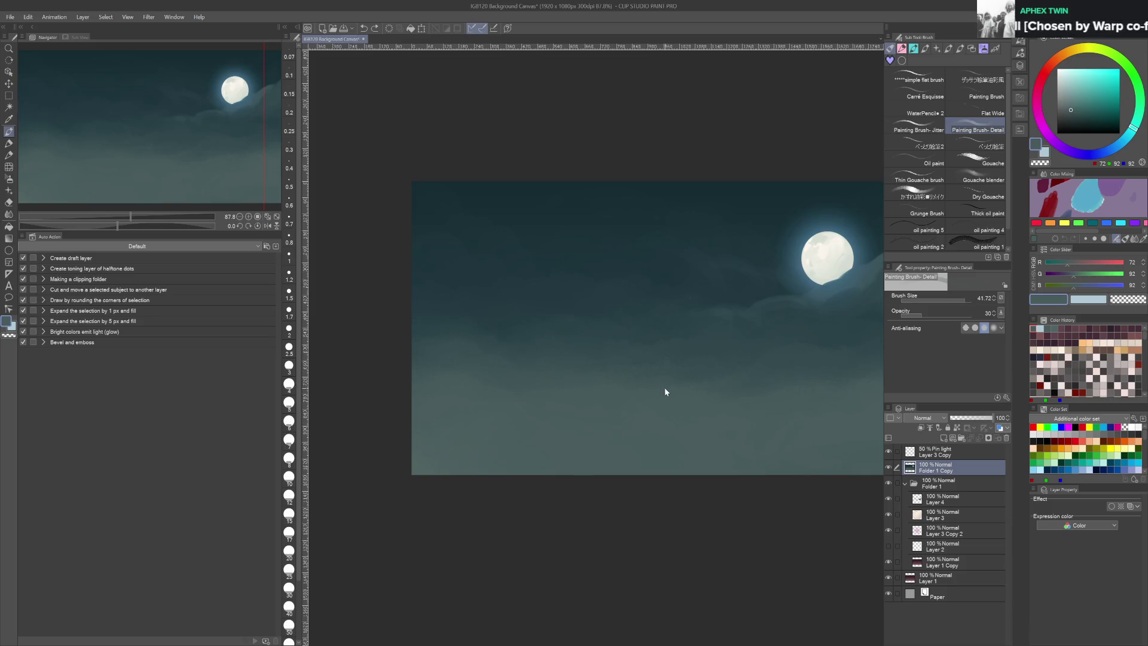
Switch to a large Soft airbrush and spray a lighter teal haze onto the sky
key(b)
drag(586, 382, 636, 371)
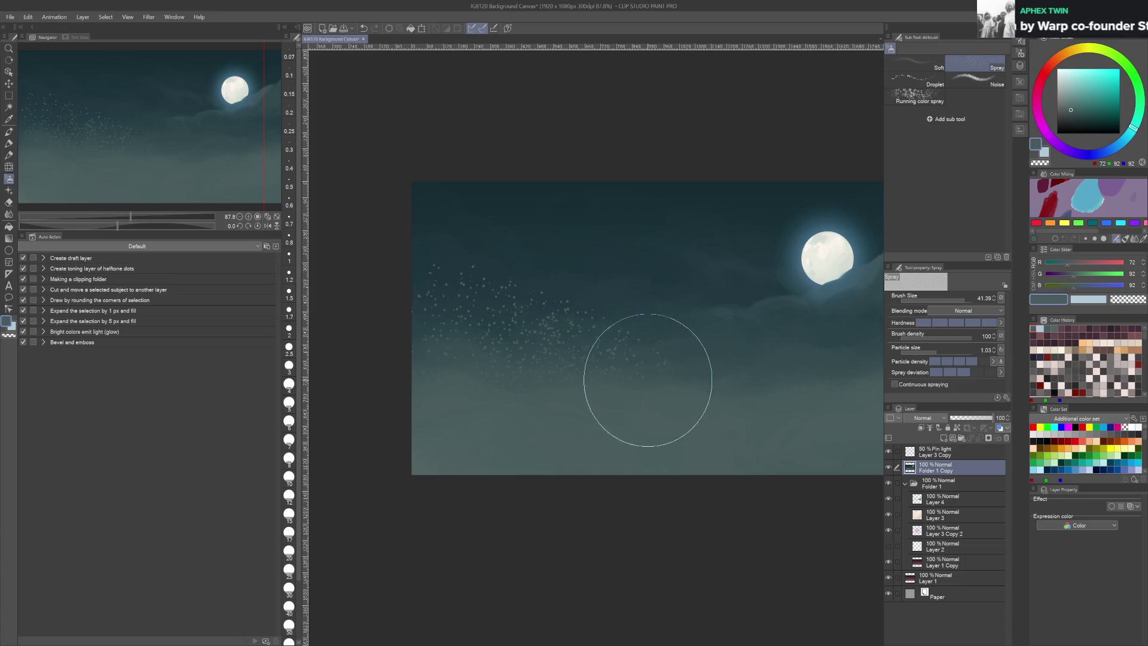
key(ctrl+z)
click(921, 63)
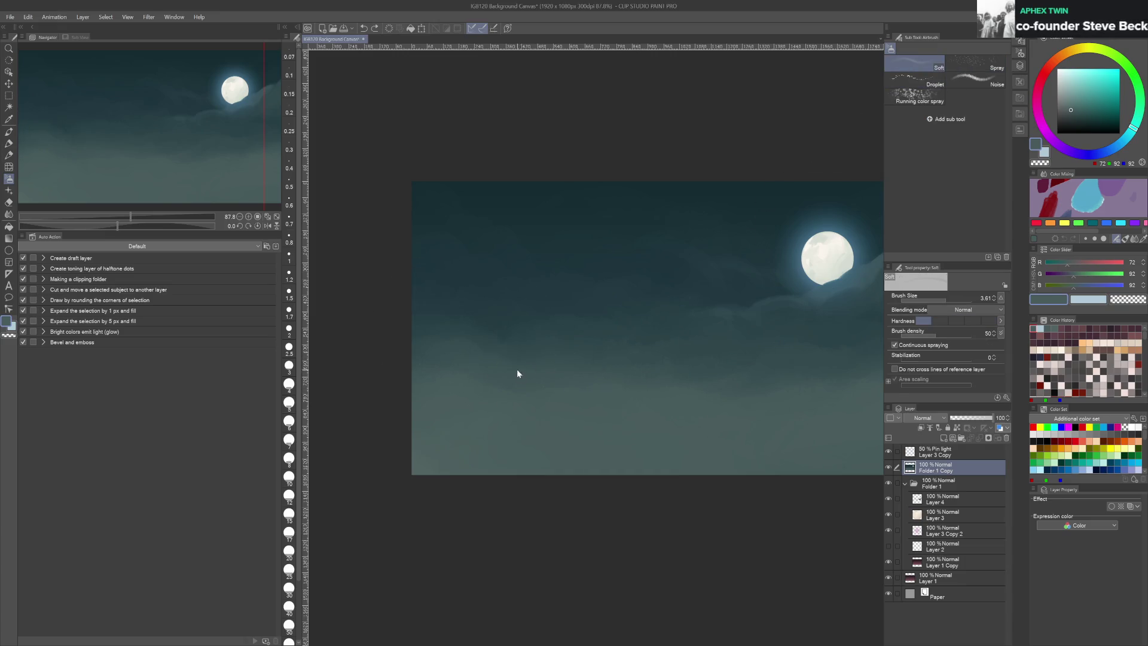
ctrl+alt+drag(517, 369, 628, 359)
click(1083, 96)
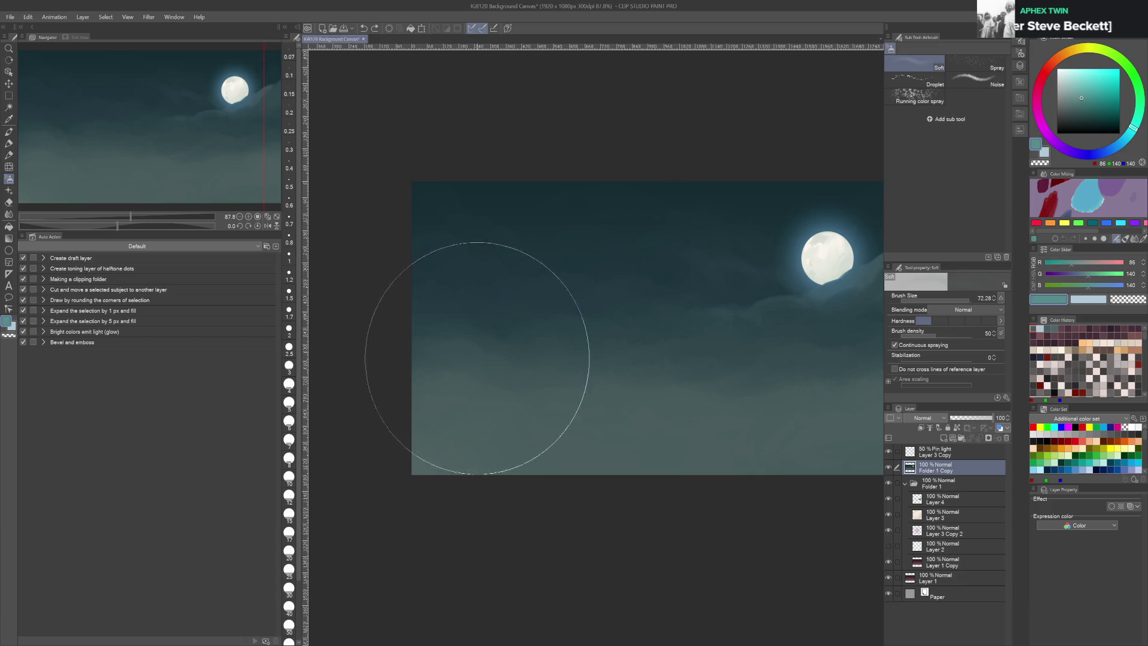
drag(477, 364, 495, 380)
Airbrush a paler grey-teal haze across the lower sky
scroll(630, 392, right, 3)
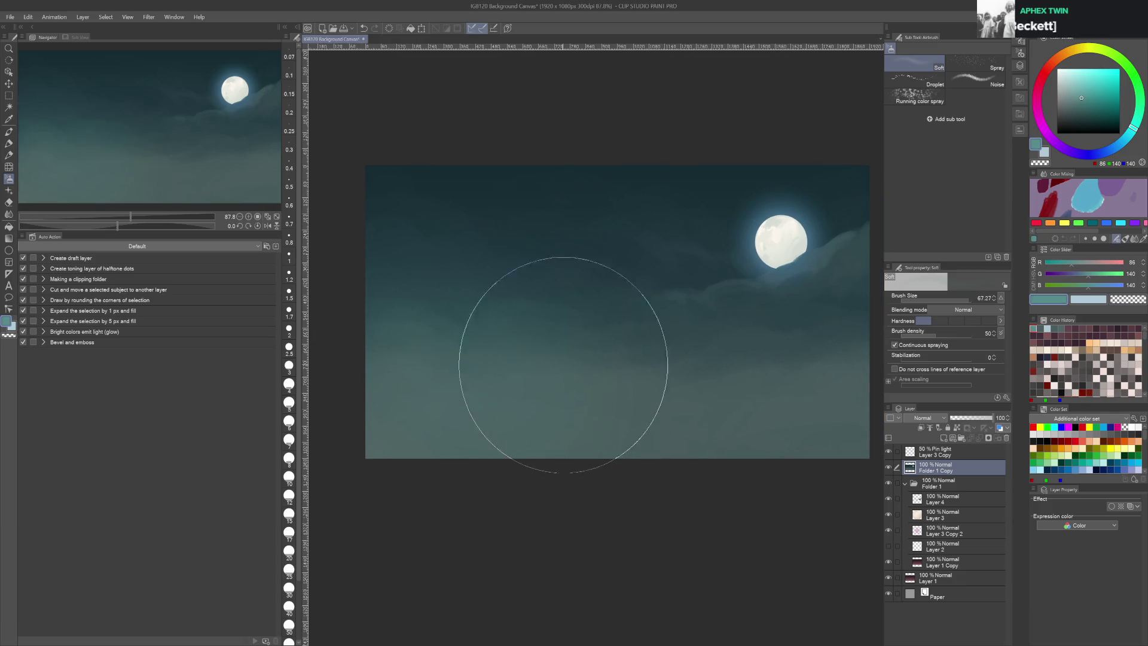
scroll(610, 363, down, 2)
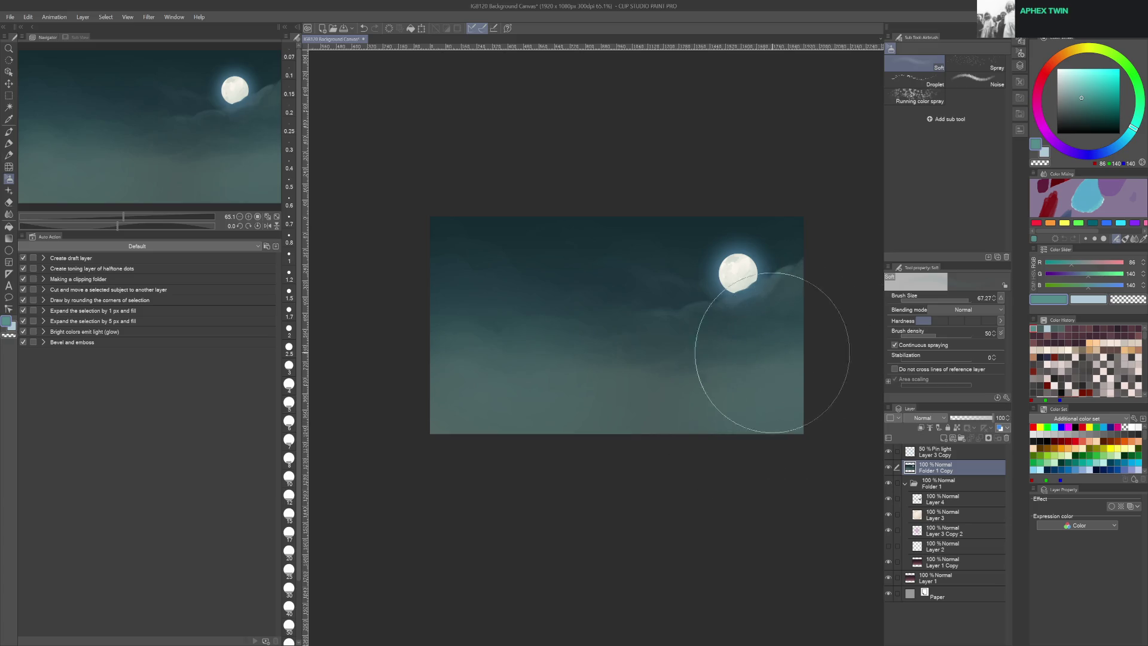
ctrl+alt+drag(718, 372, 706, 372)
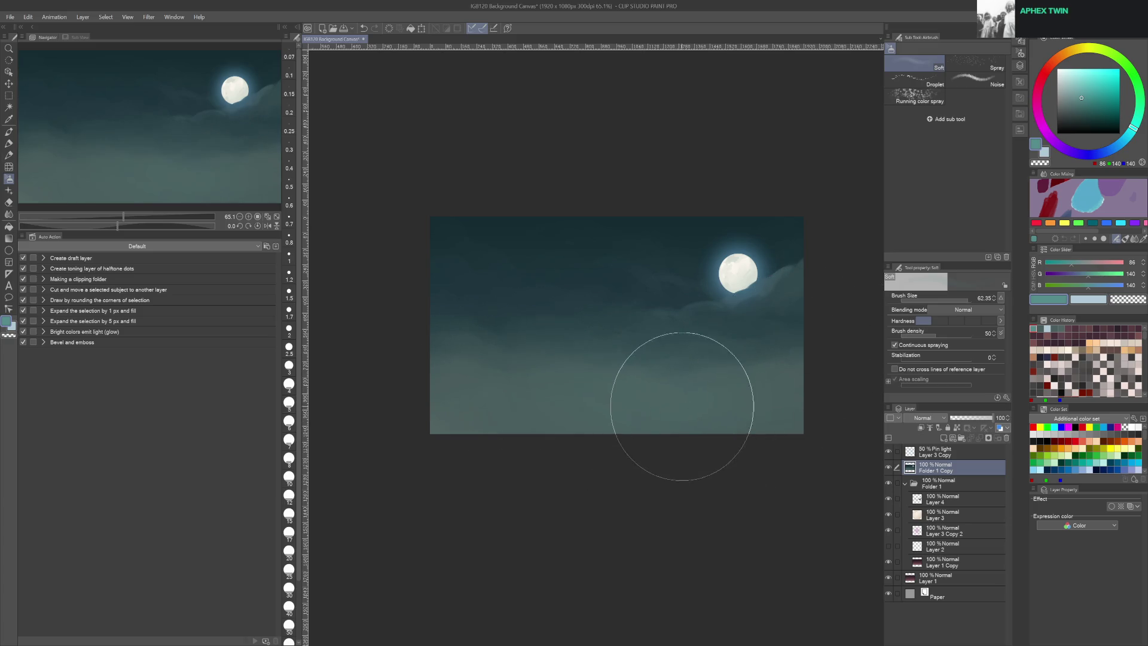
click(1068, 96)
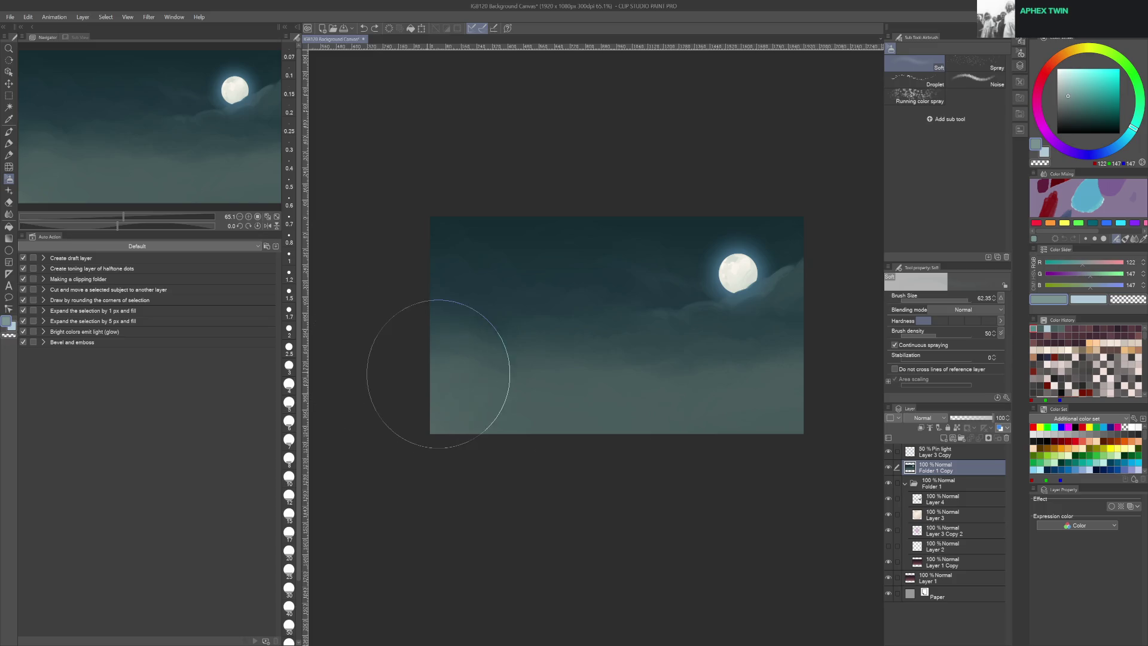
drag(436, 372, 692, 411)
mouse_move(594, 402)
ctrl+alt+mouse_down()
mouse_move(697, 400)
mouse_move(687, 402)
ctrl+alt+mouse_up()
drag(406, 360, 741, 410)
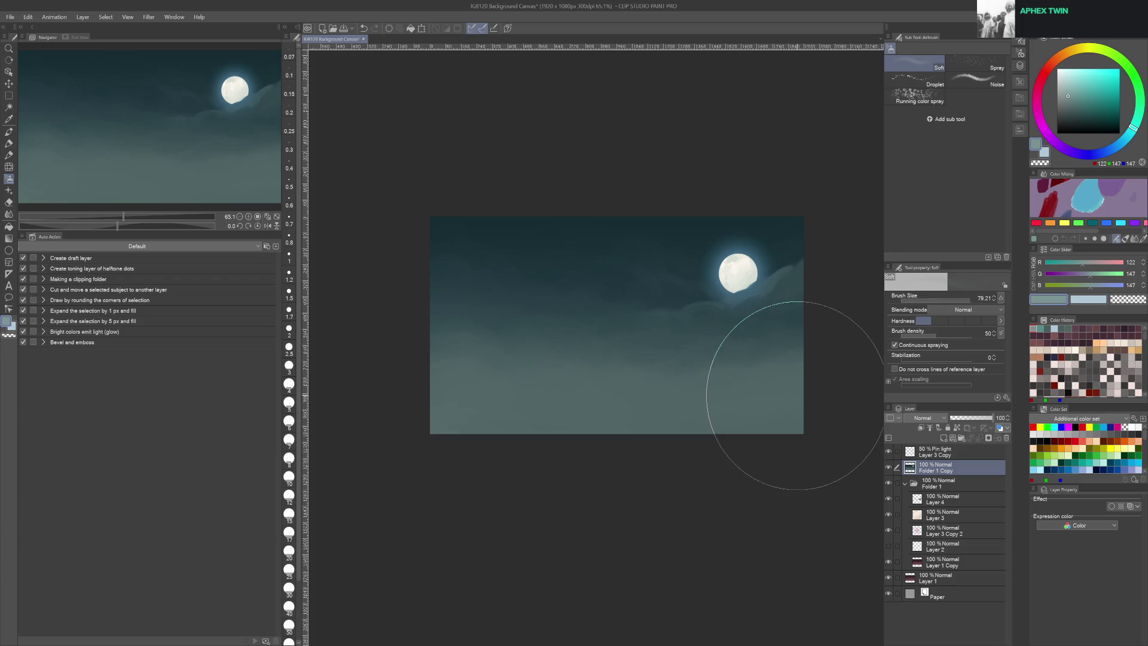
Undo the stray stroke near the moon, touch up the lower-right edge, and save
mouse_move(826, 368)
mouse_down()
mouse_move(784, 359)
mouse_move(776, 384)
mouse_up()
key(ctrl+z)
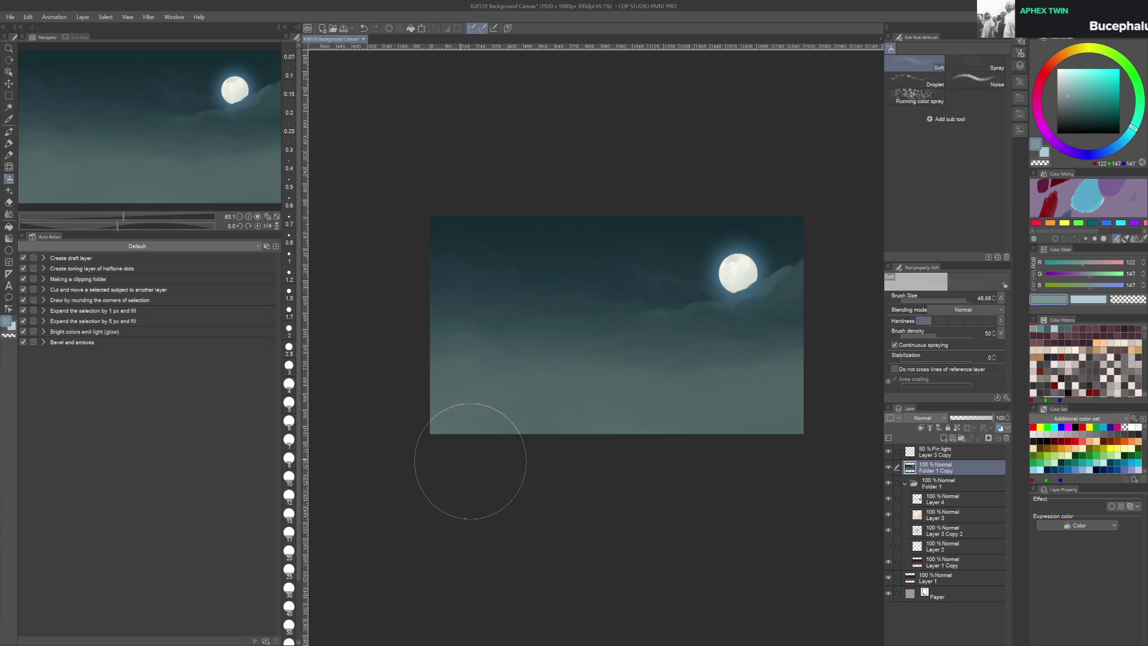
key(ctrl+s)
mouse_move(795, 333)
mouse_down()
mouse_move(826, 384)
mouse_move(795, 333)
mouse_move(831, 423)
mouse_up()
key(ctrl+s)
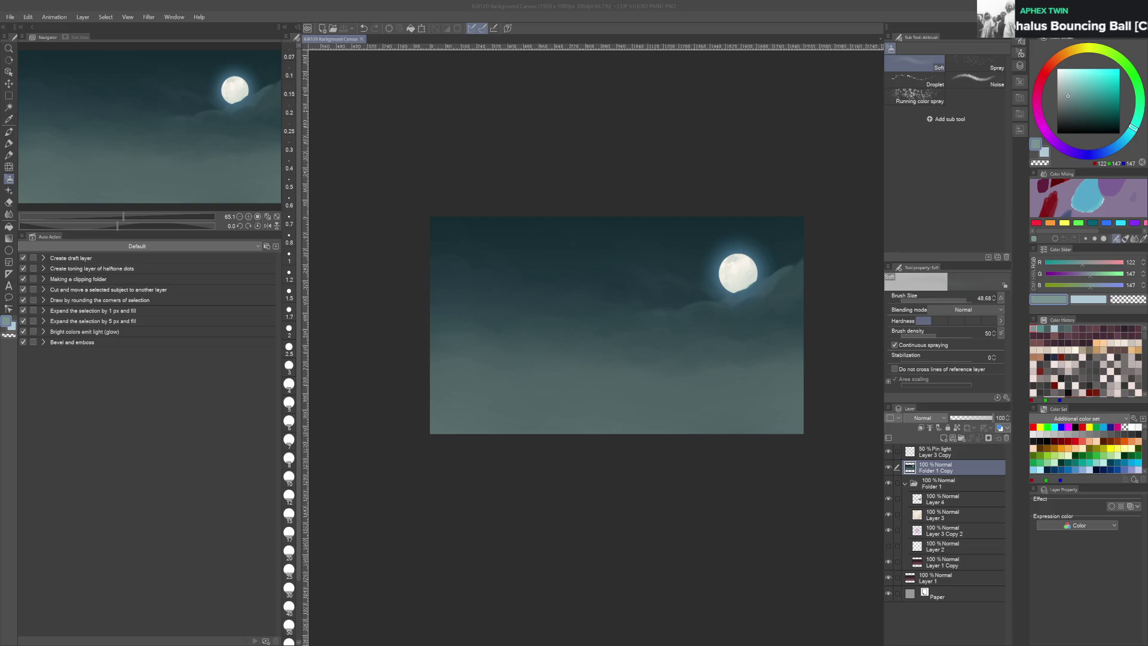
Hide Folder 1 Copy to reveal the mauve dusk sky, select Layer 1 Copy, and save
scroll(833, 473, down, 2)
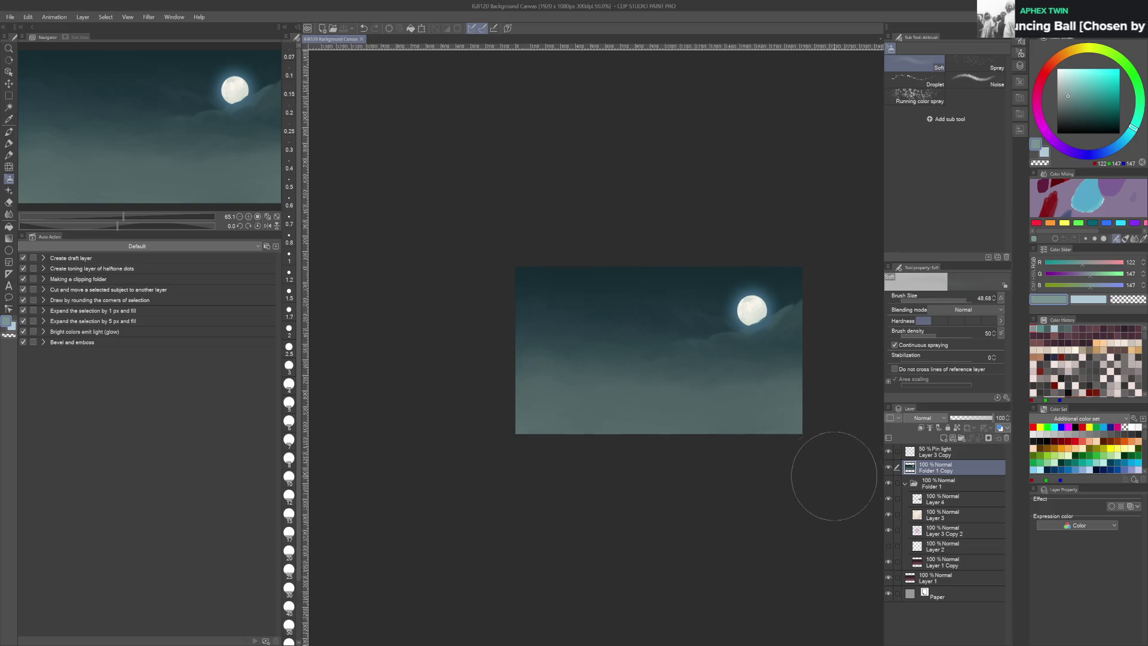
scroll(833, 472, up, 2)
click(888, 468)
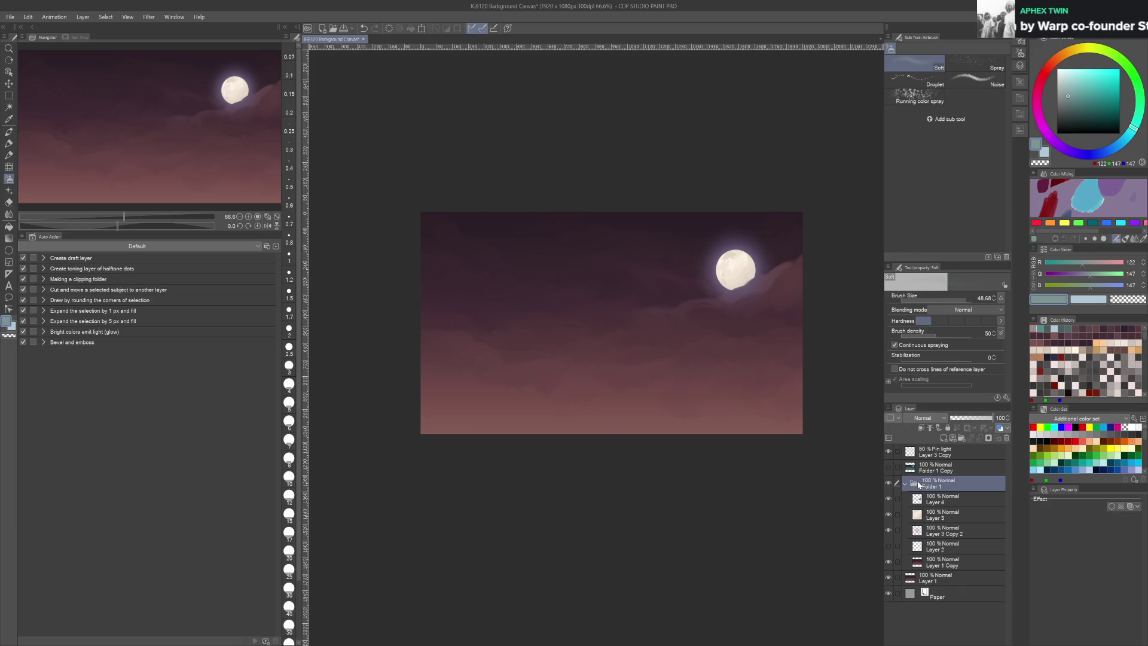
click(931, 562)
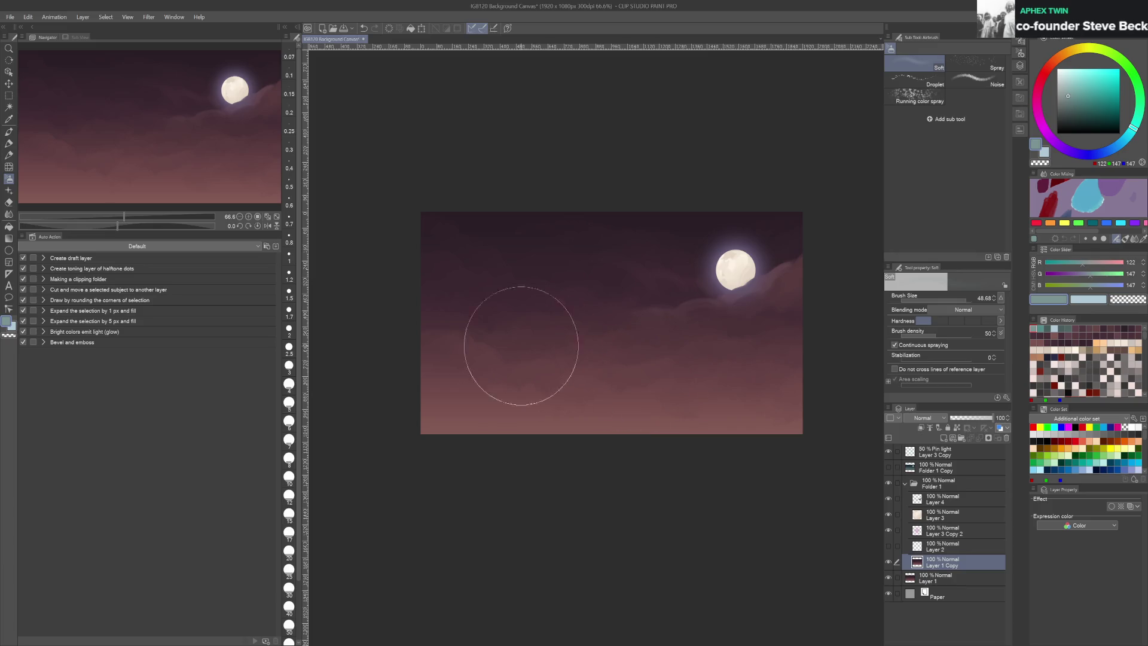
key(ctrl+s)
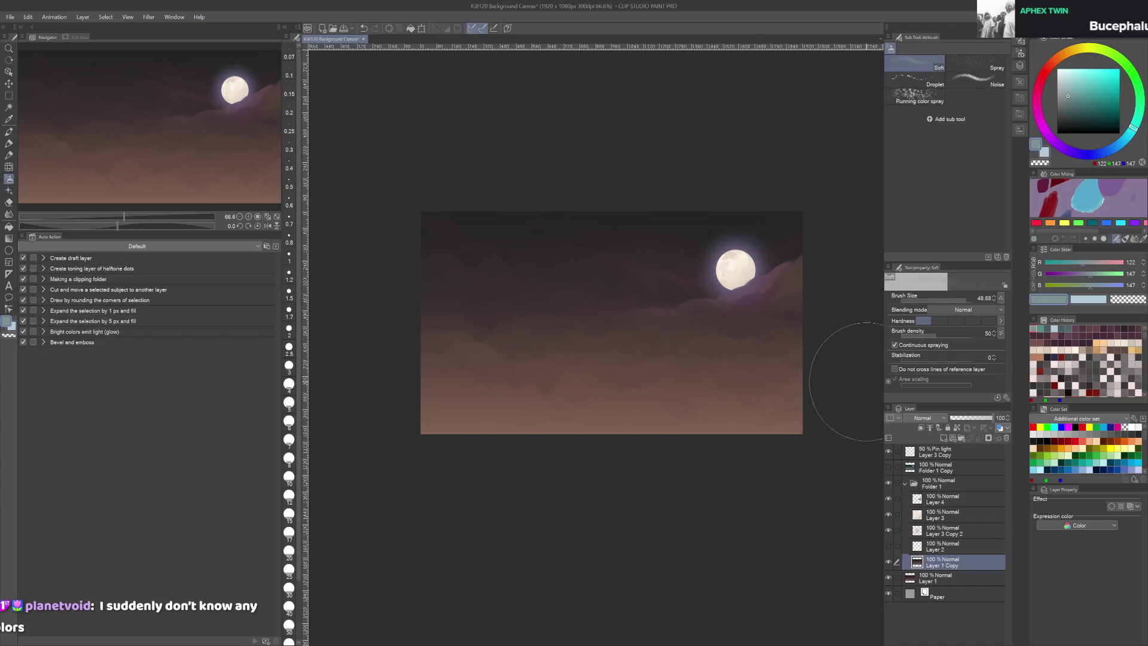
scroll(855, 371, up, 2)
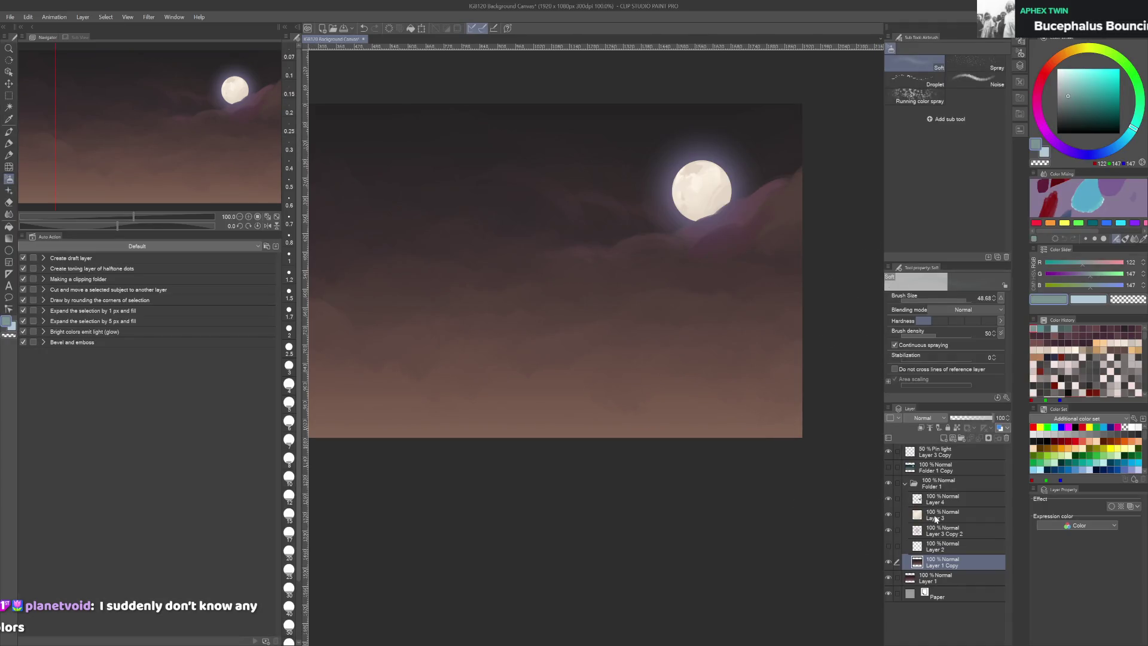
click(935, 504)
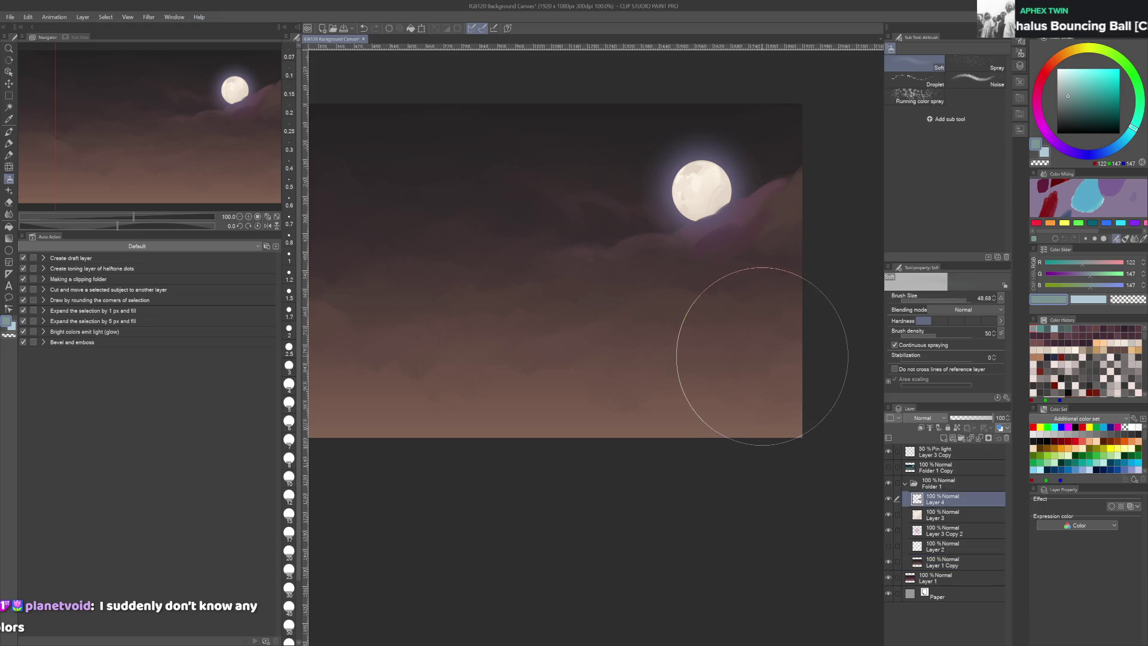
key(ctrl+z)
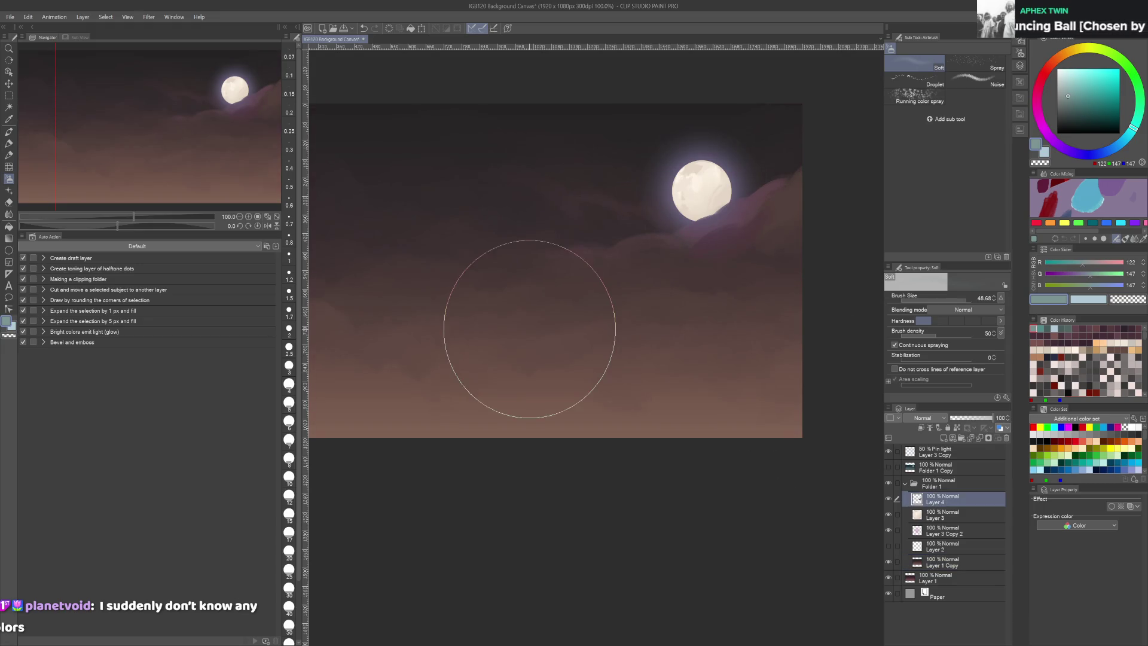
key(Tab)
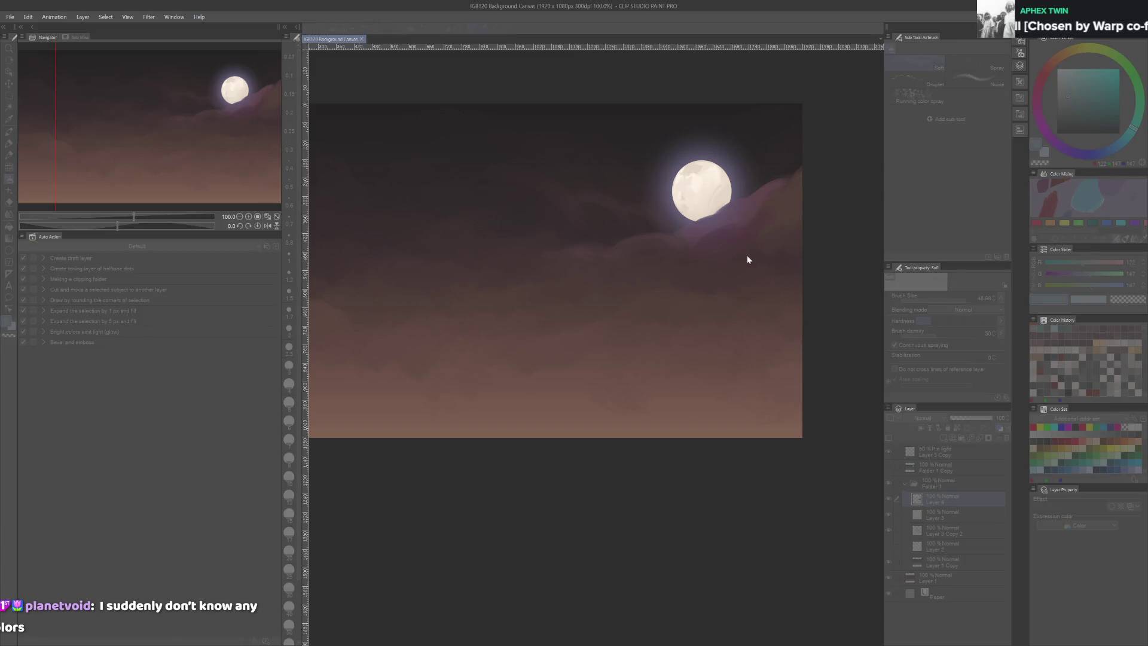
drag(777, 180, 698, 263)
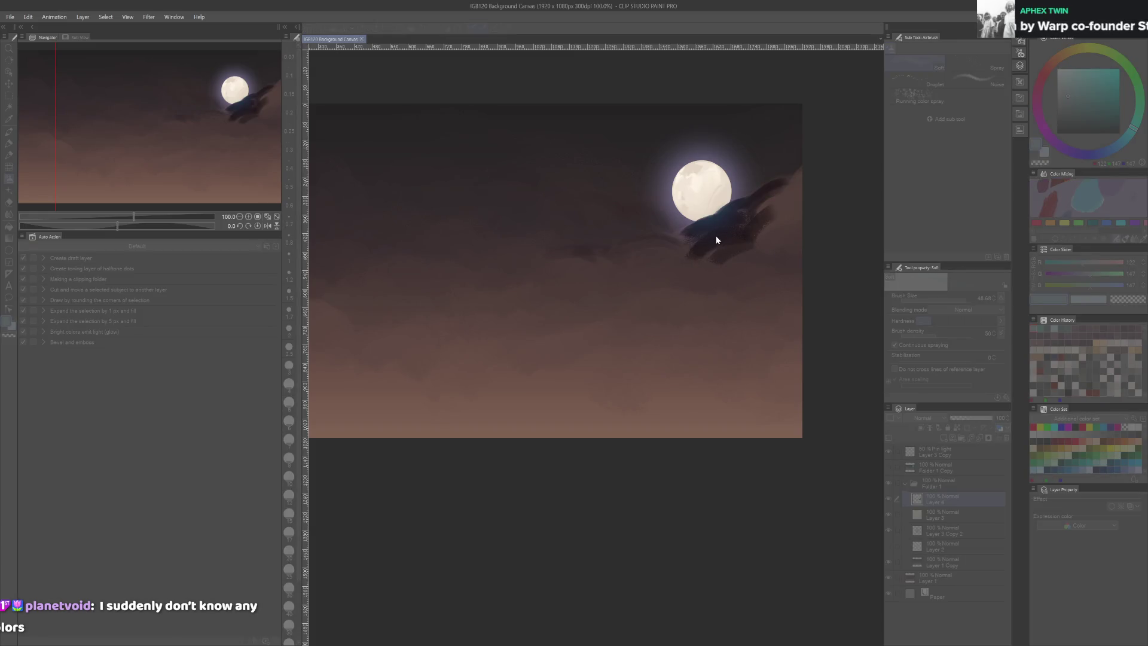
key(ctrl+z)
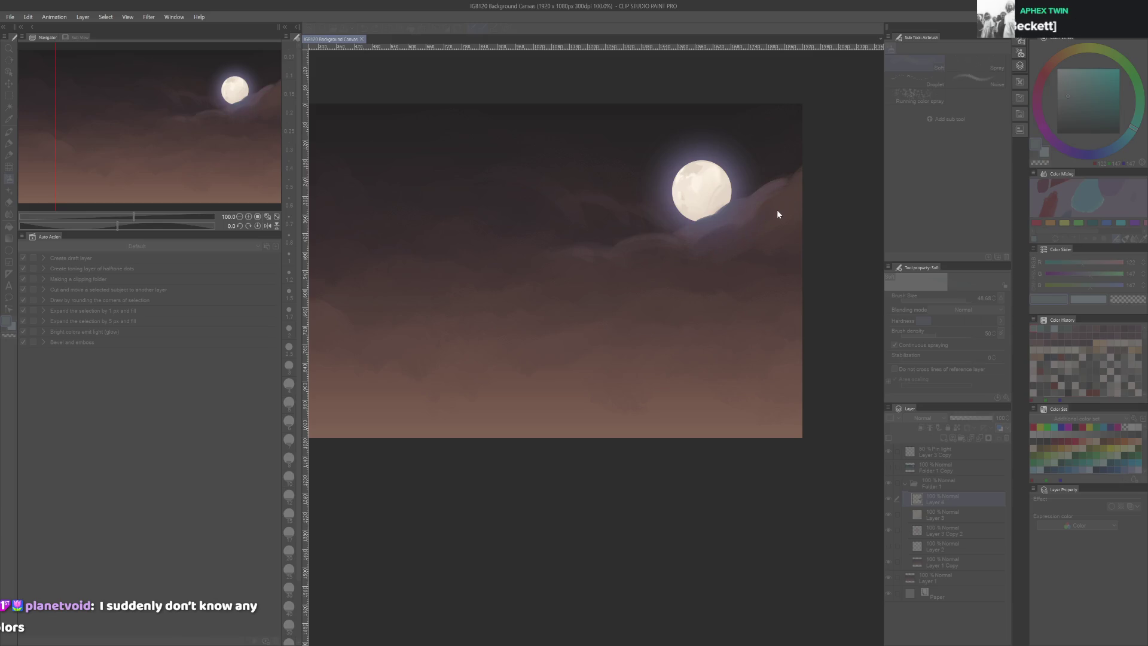
drag(778, 213, 791, 213)
key(ctrl+z)
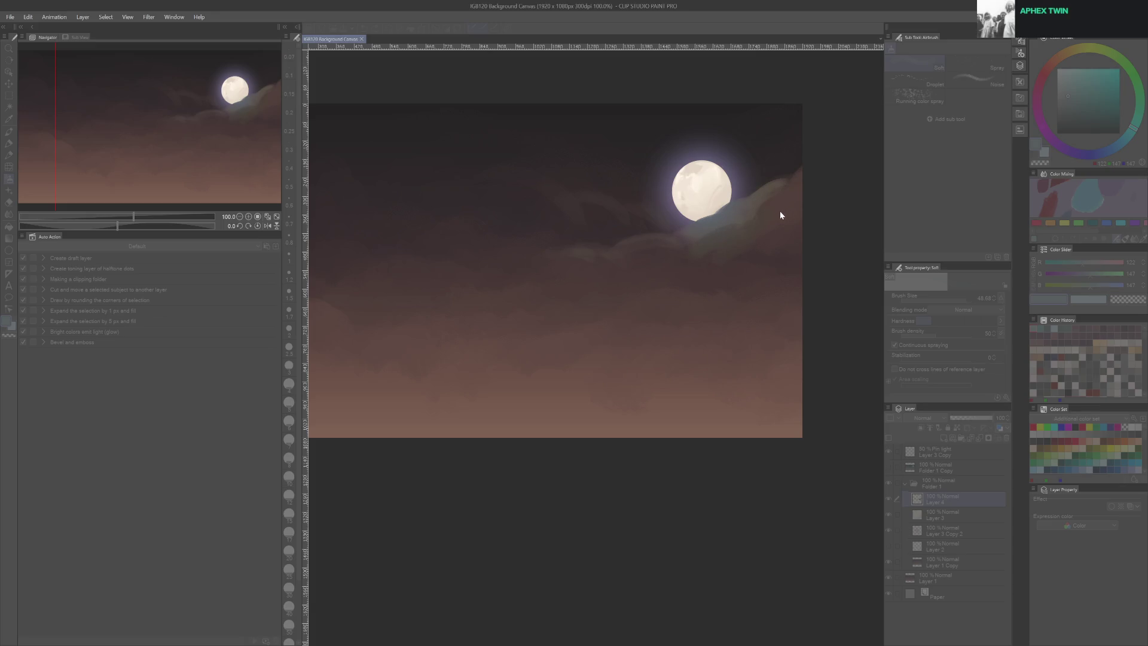
key(ctrl+z)
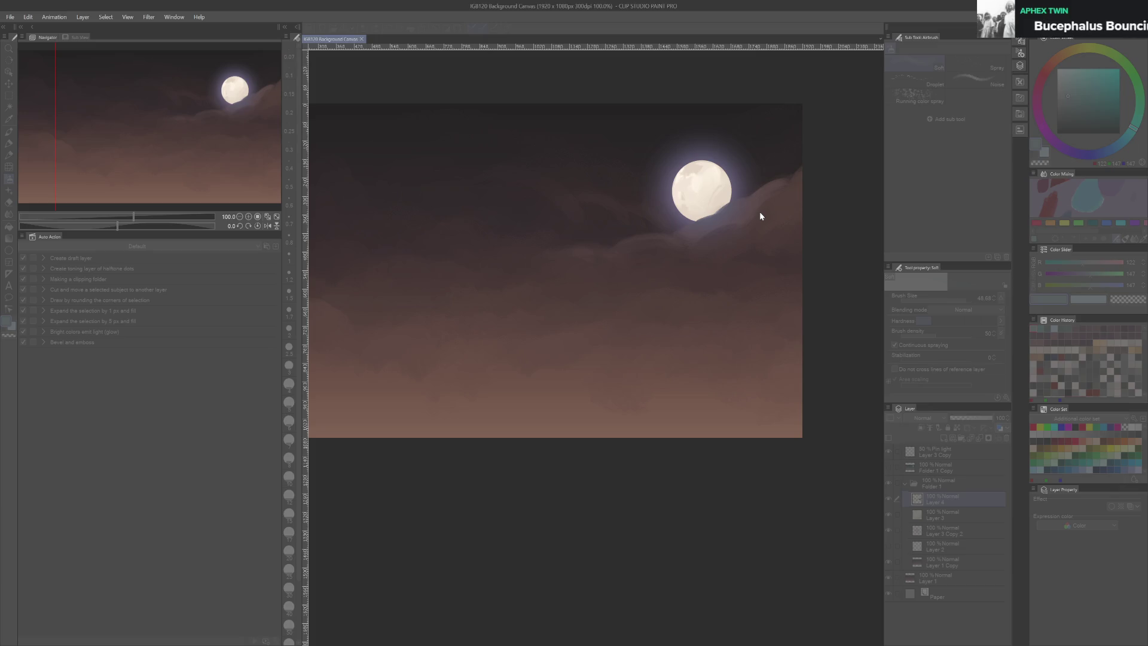
scroll(748, 282, up, 3)
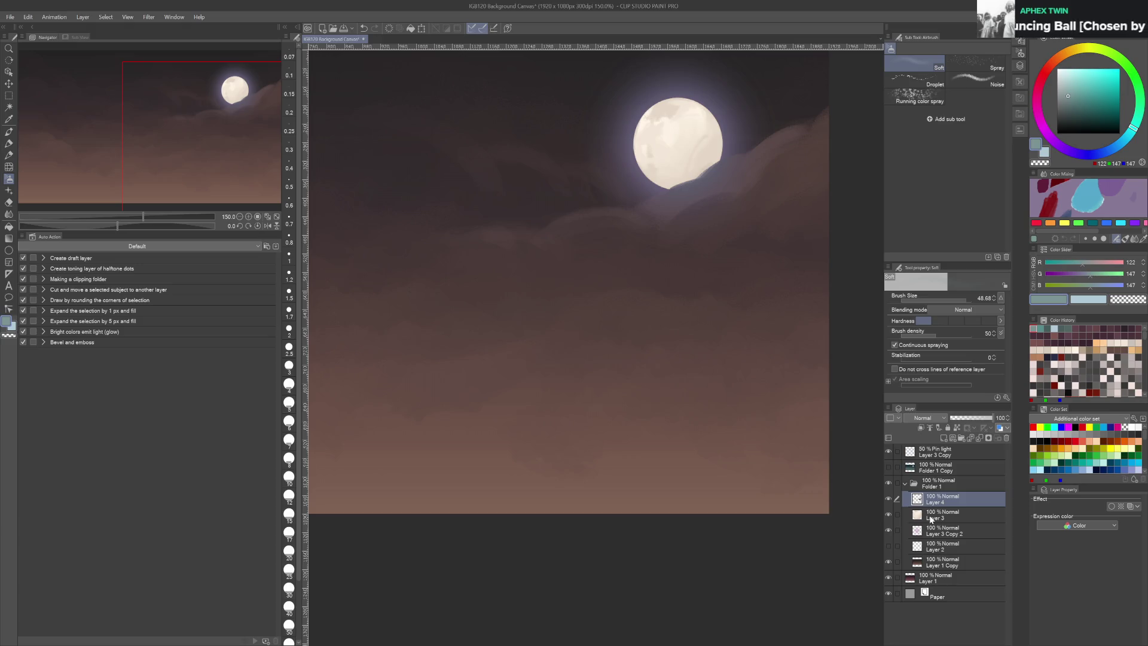
Hide the bluish glow, save, and group Layer 3 Copy with Folder 1 Copy into Folder 2
click(890, 453)
key(ctrl+s)
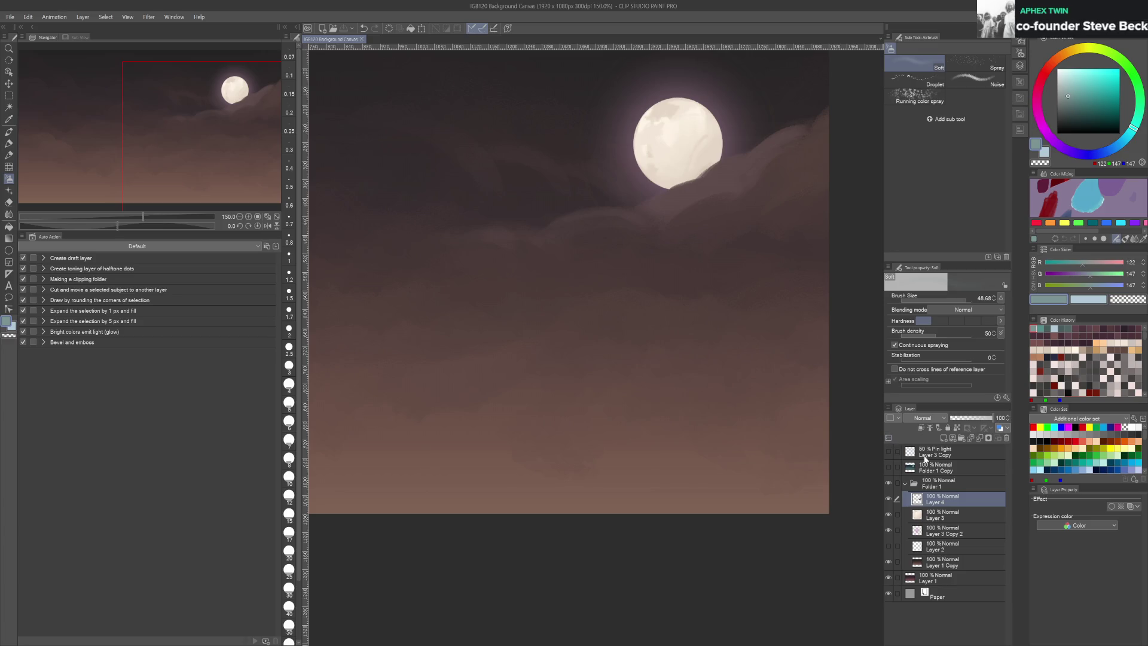
click(927, 453)
shift+click(930, 468)
key(ctrl+g)
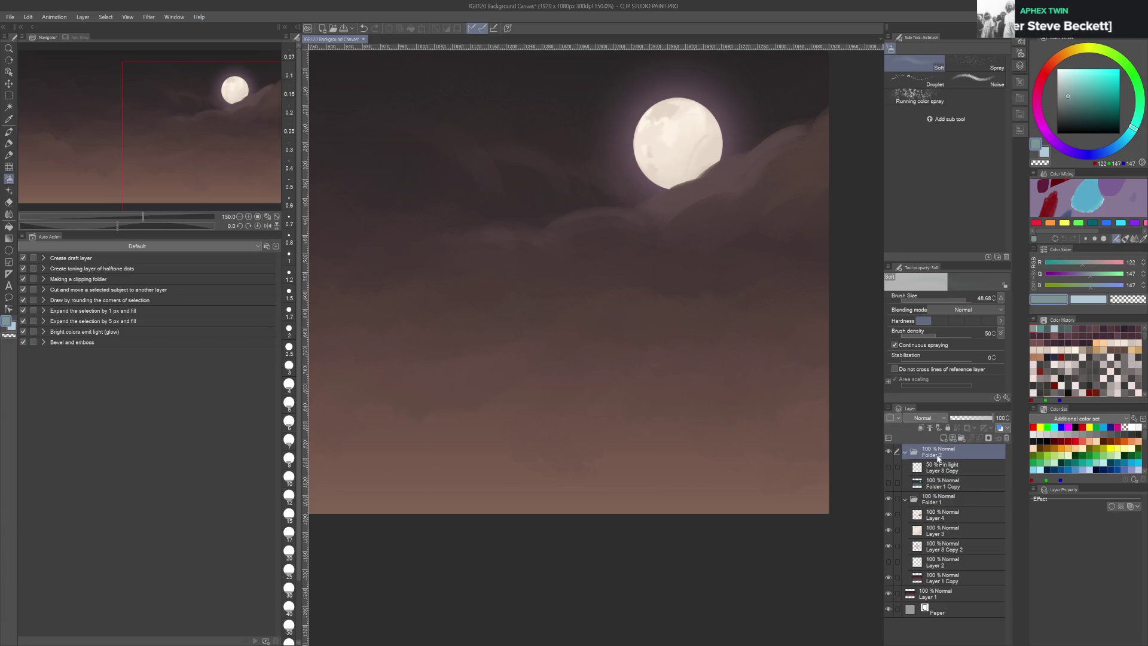
Hide Folder 2, save, and copy the Layer 3 Copy glow into Folder 1
click(888, 467)
click(888, 483)
click(888, 452)
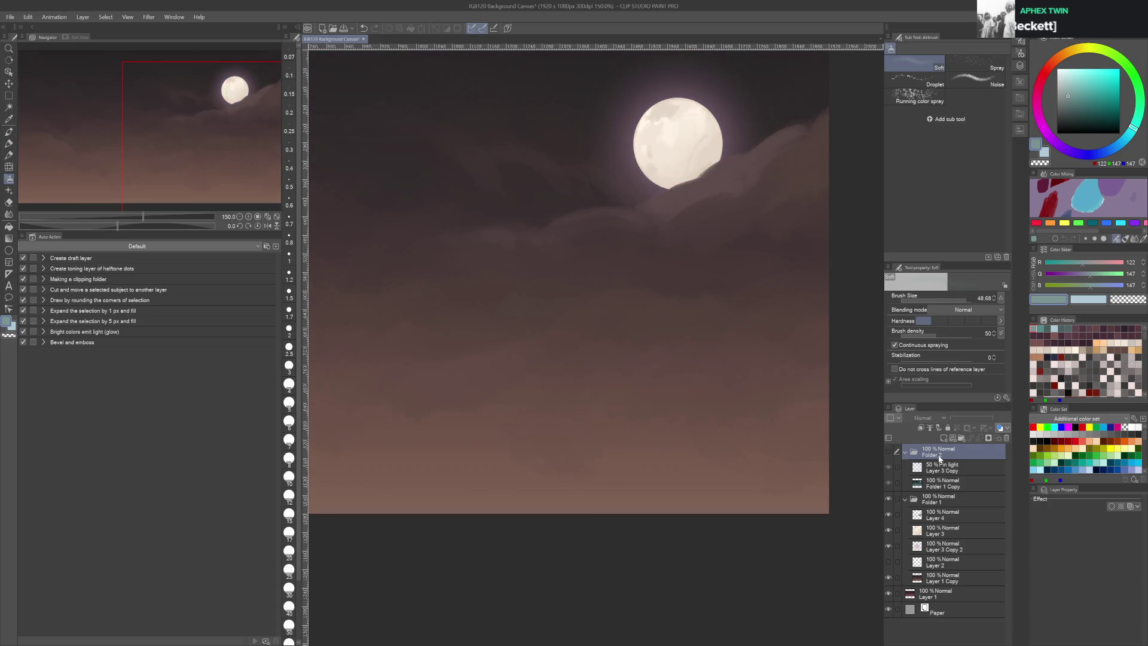
key(ctrl+s)
click(945, 470)
drag(945, 506, 947, 500)
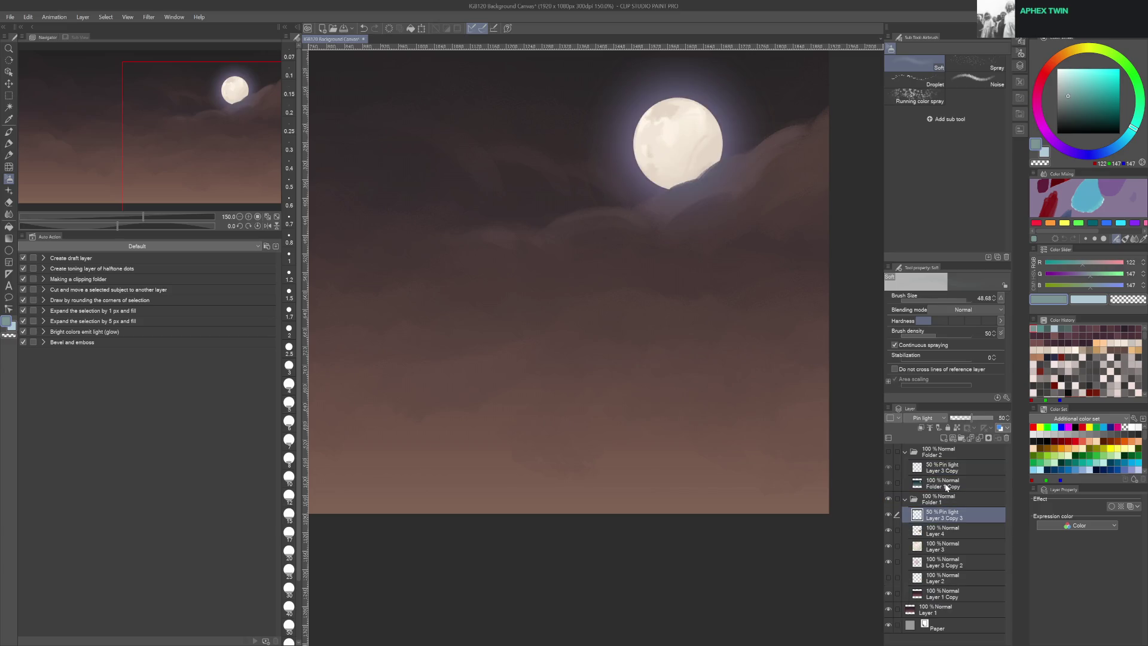
Adjust the Layer 3 Copy 3 Pin light glow so the moon's halo turns purple
key(ctrl+z)
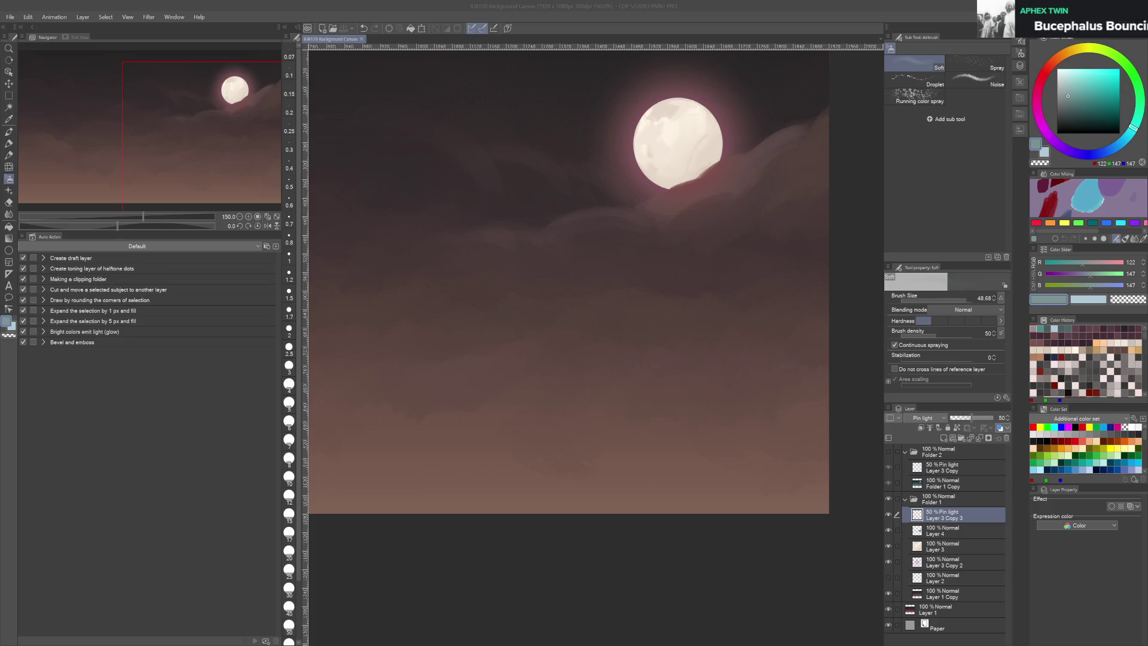
Return to Clip Studio Paint and close the Background Canvas document
key(alt+Tab)
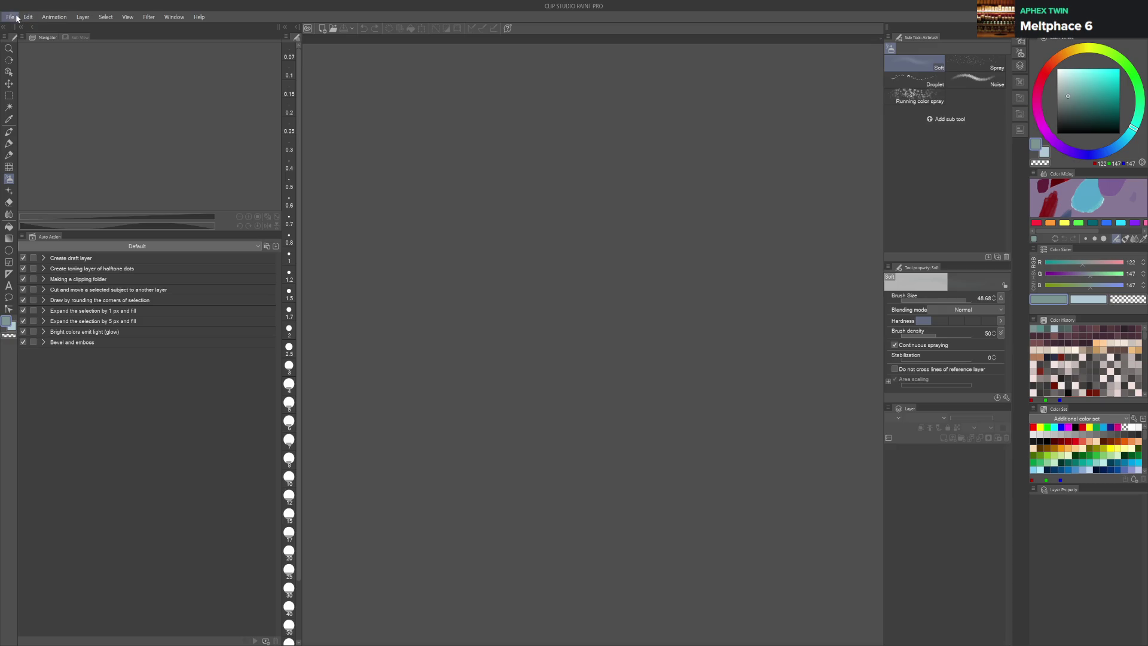
Reopen the saved background canvas and select its Layer 1 Copy layer
key(alt)
scroll(474, 397, down, 2)
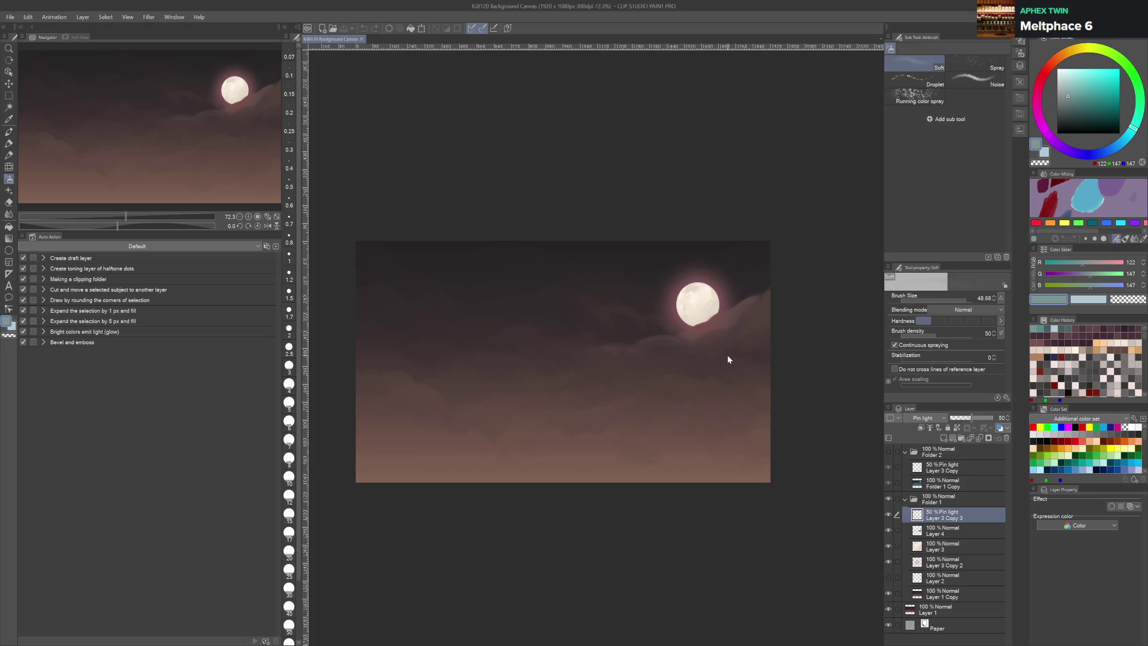
click(951, 592)
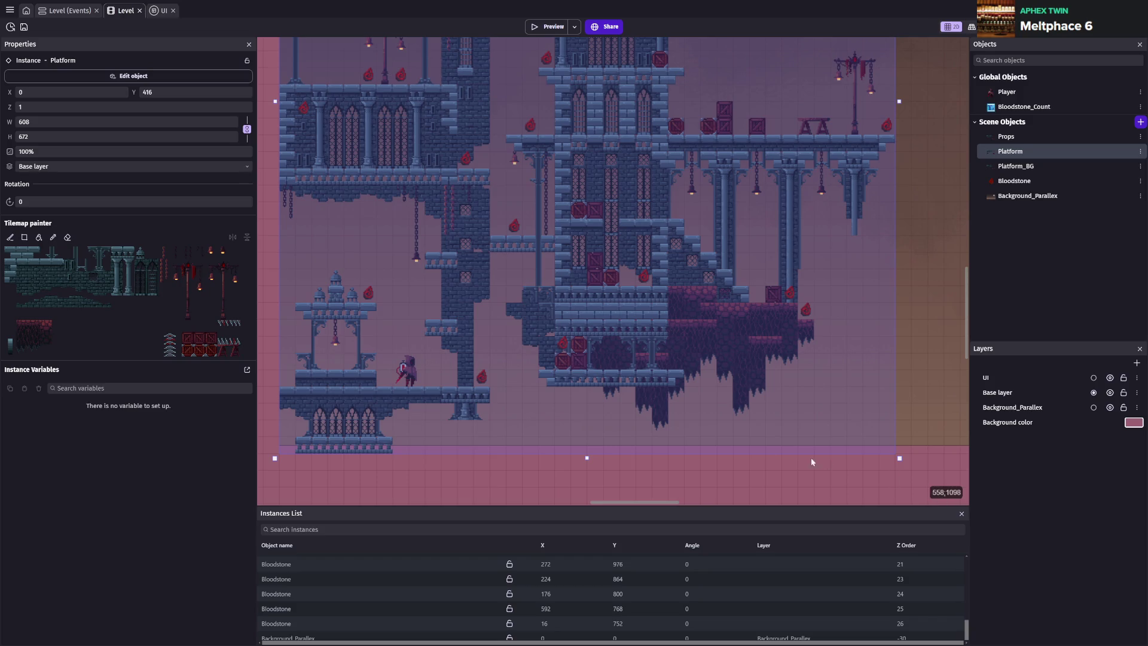
Drag the Player instance onto the left-side bell-tower ledge, deselect it, and select Props
scroll(271, 431, down, 2)
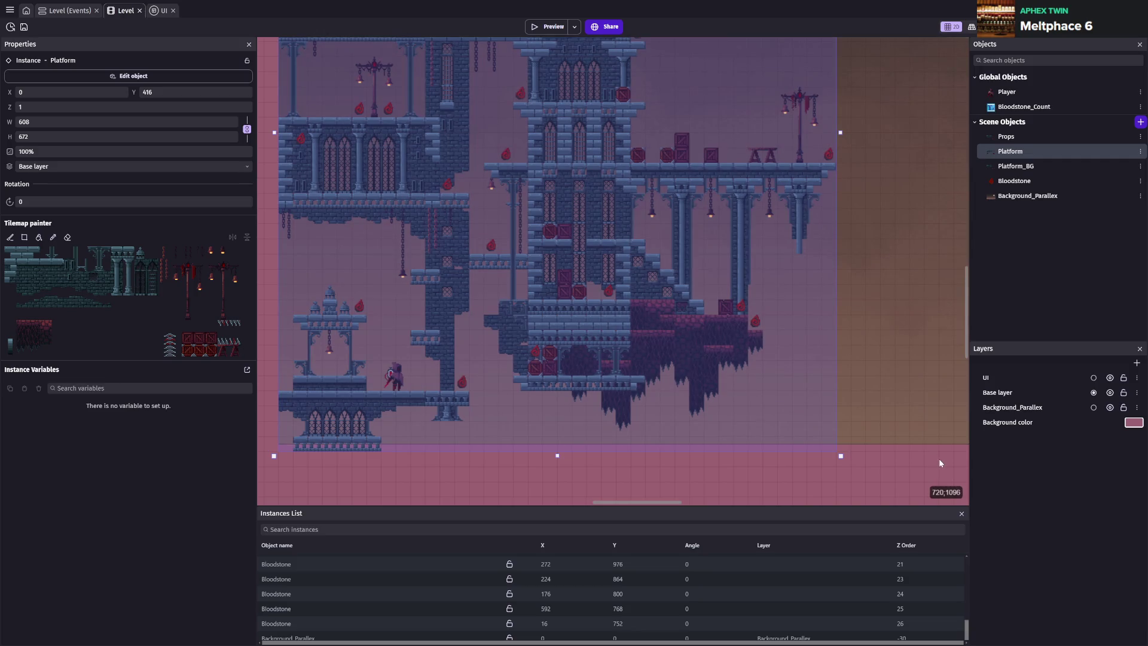
scroll(571, 406, up, 2)
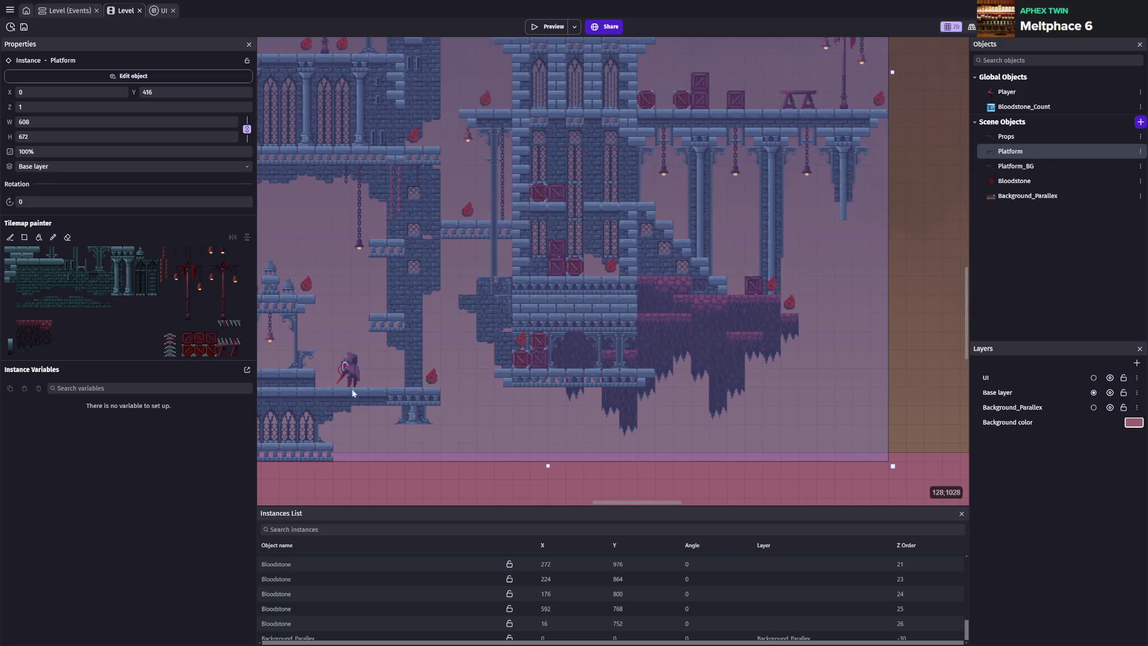
mouse_move(338, 376)
mouse_down()
mouse_move(319, 354)
mouse_move(267, 356)
mouse_move(320, 387)
mouse_move(339, 375)
mouse_up()
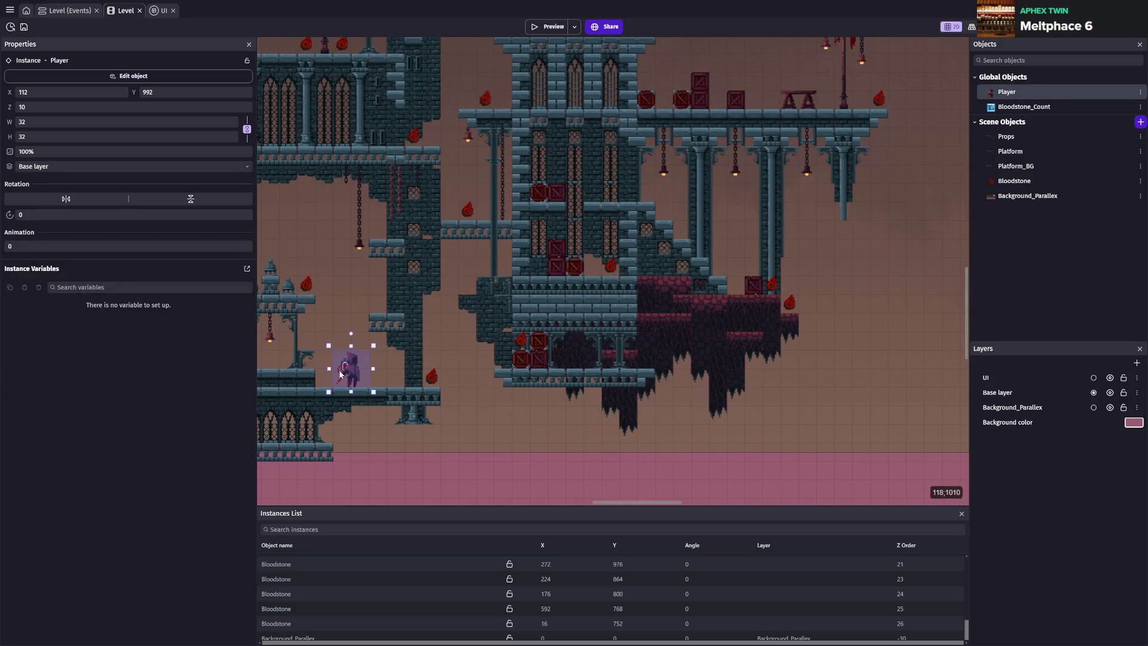
drag(469, 474, 662, 475)
drag(553, 370, 462, 352)
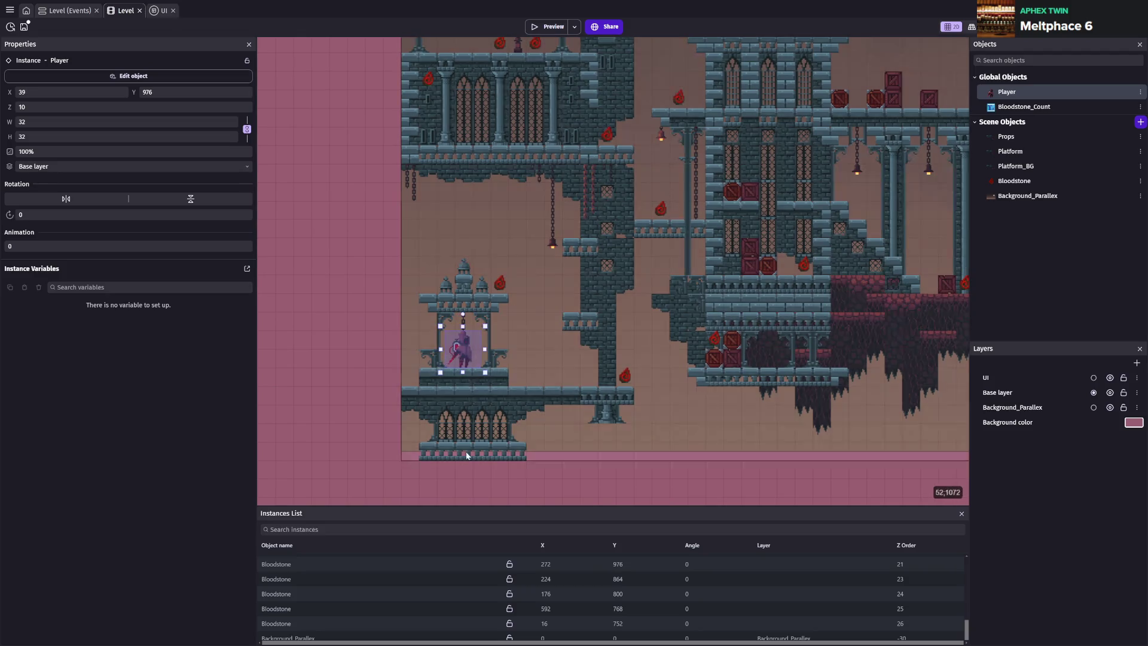
click(509, 485)
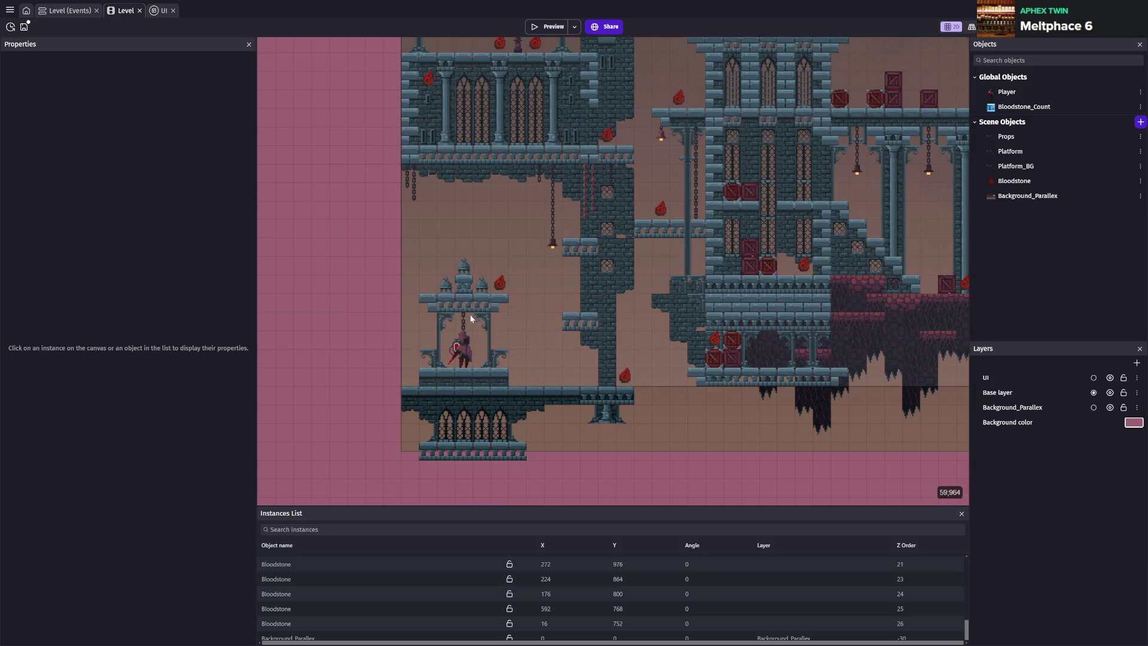
click(1006, 137)
scroll(513, 419, up, 1)
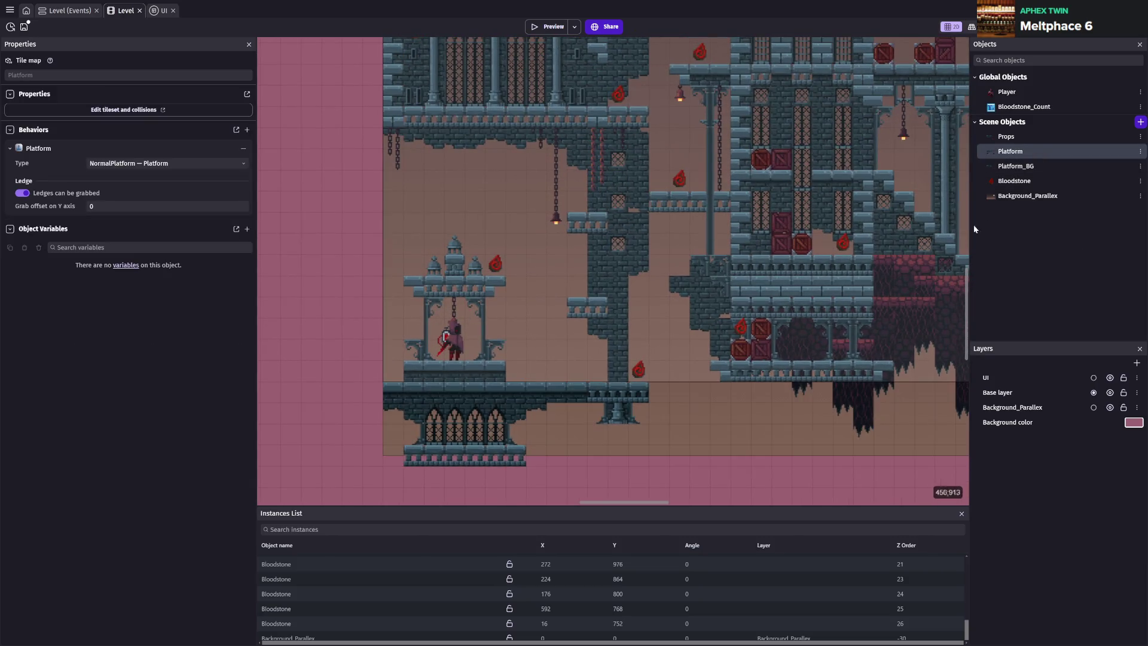
Sort the Instances List by Z order and centre the view on the Props instance
click(287, 637)
scroll(299, 617, up, 10)
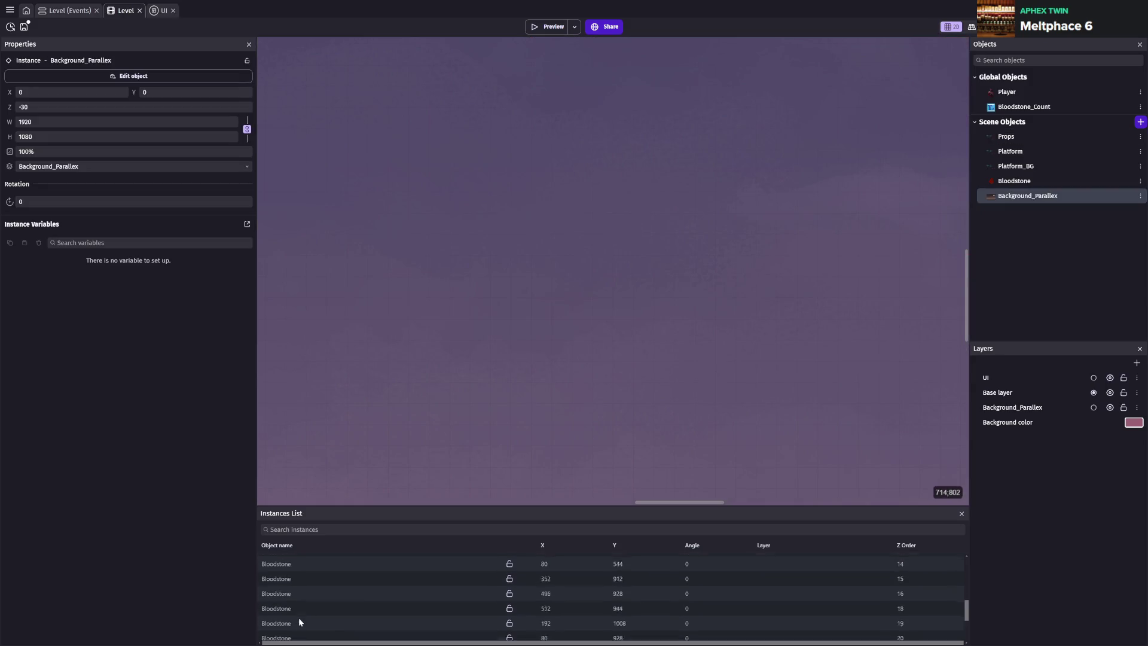
click(283, 576)
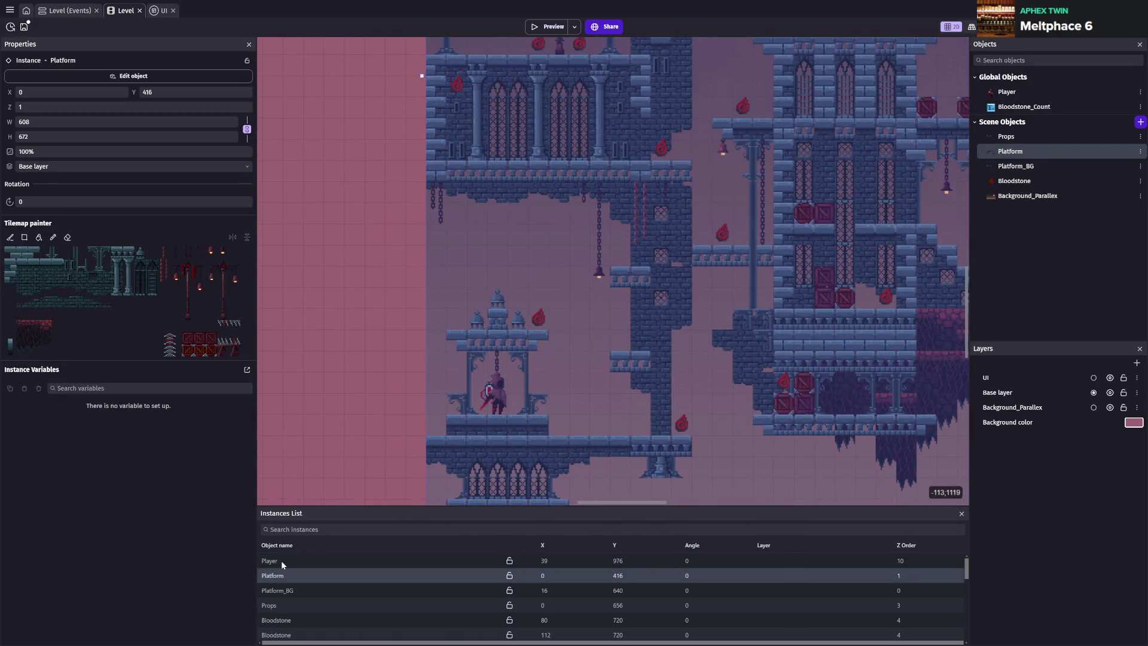
click(277, 600)
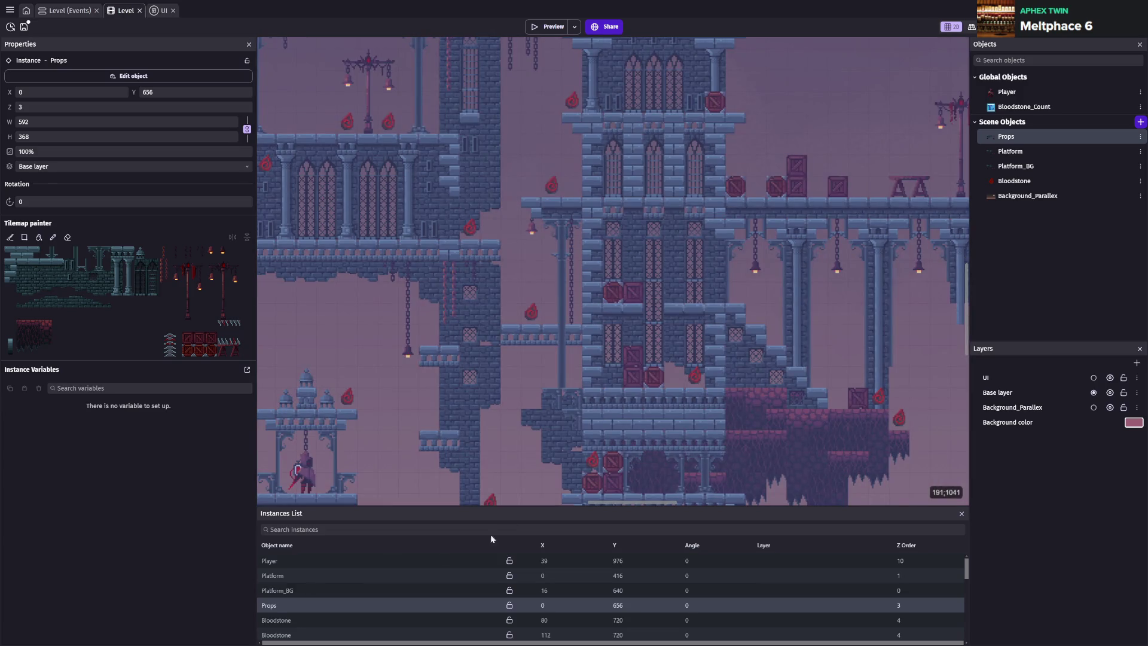
click(902, 546)
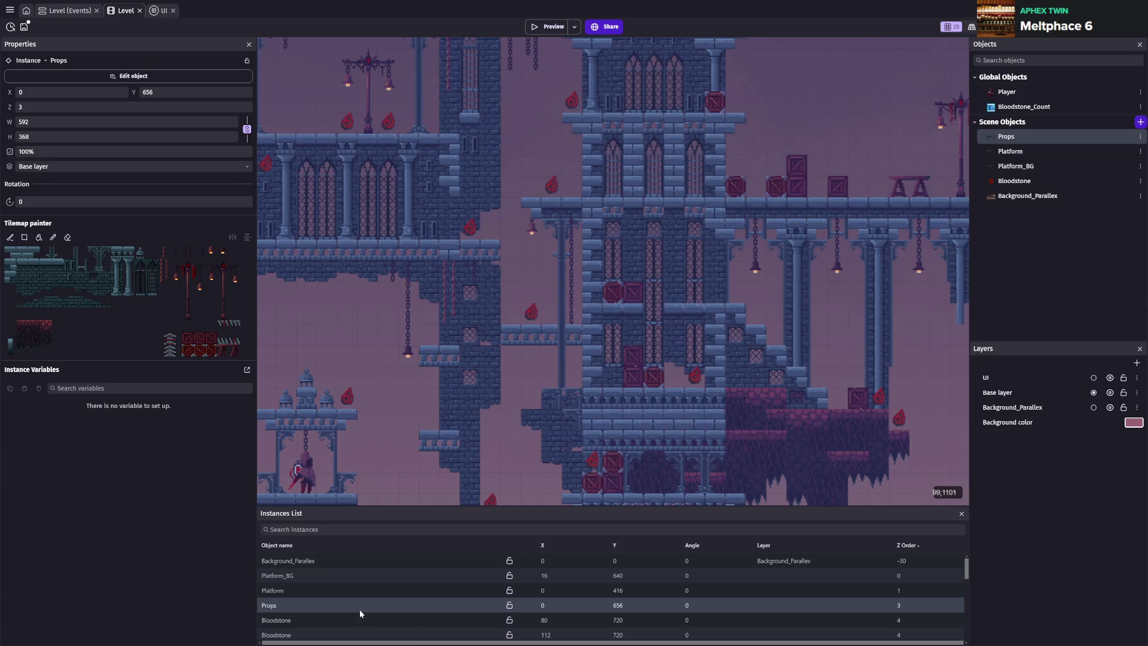
double_click(360, 605)
scroll(627, 380, up, 1)
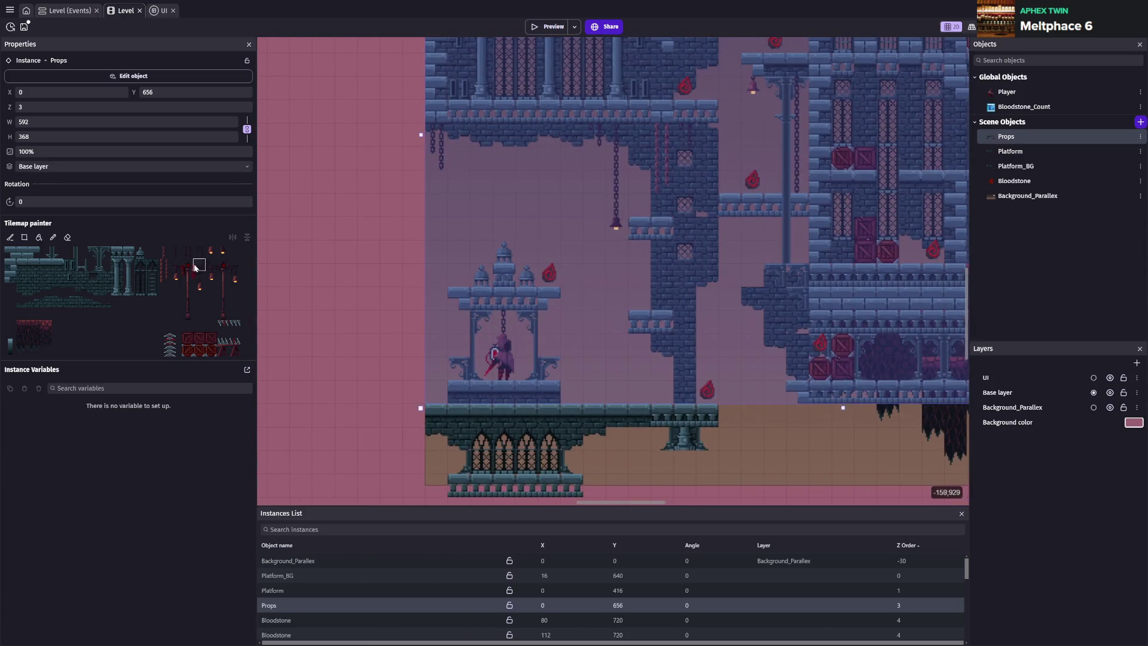
Paint a hanging lamp tile from the Platform tilemap into the bell-tower arch, save, and preview
click(69, 237)
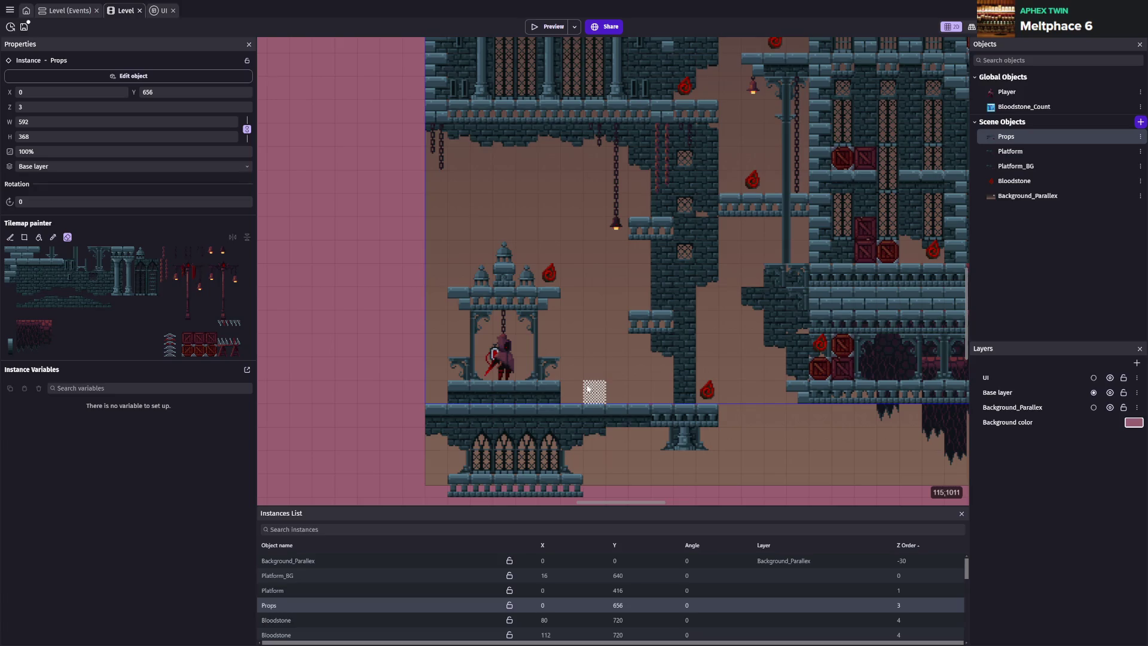
click(272, 591)
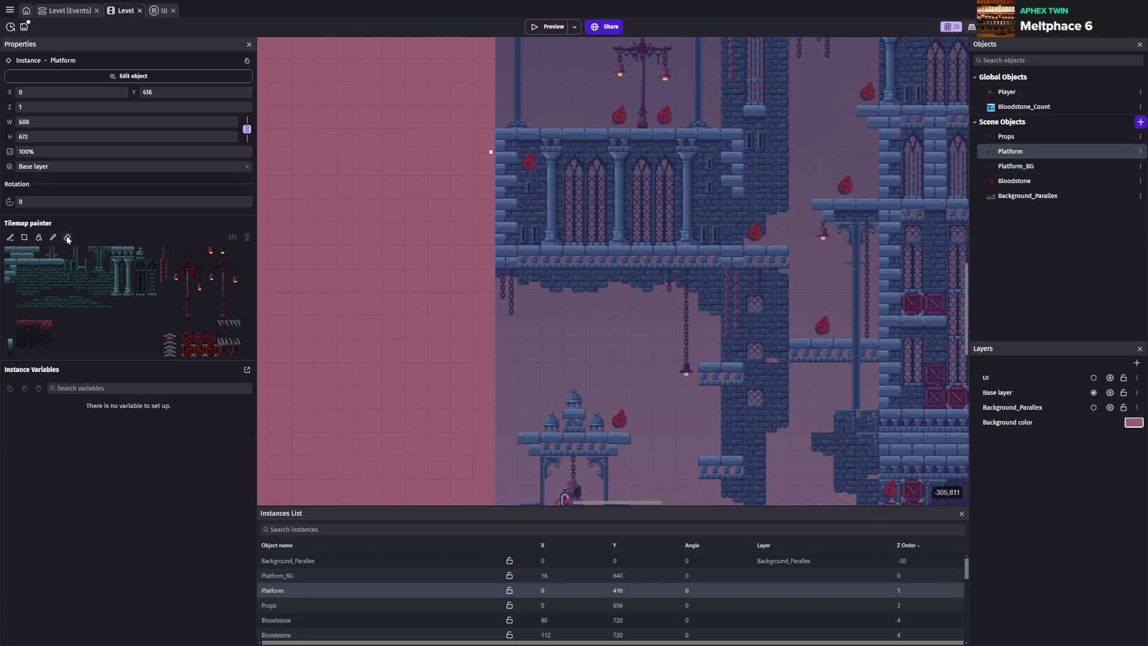
click(67, 237)
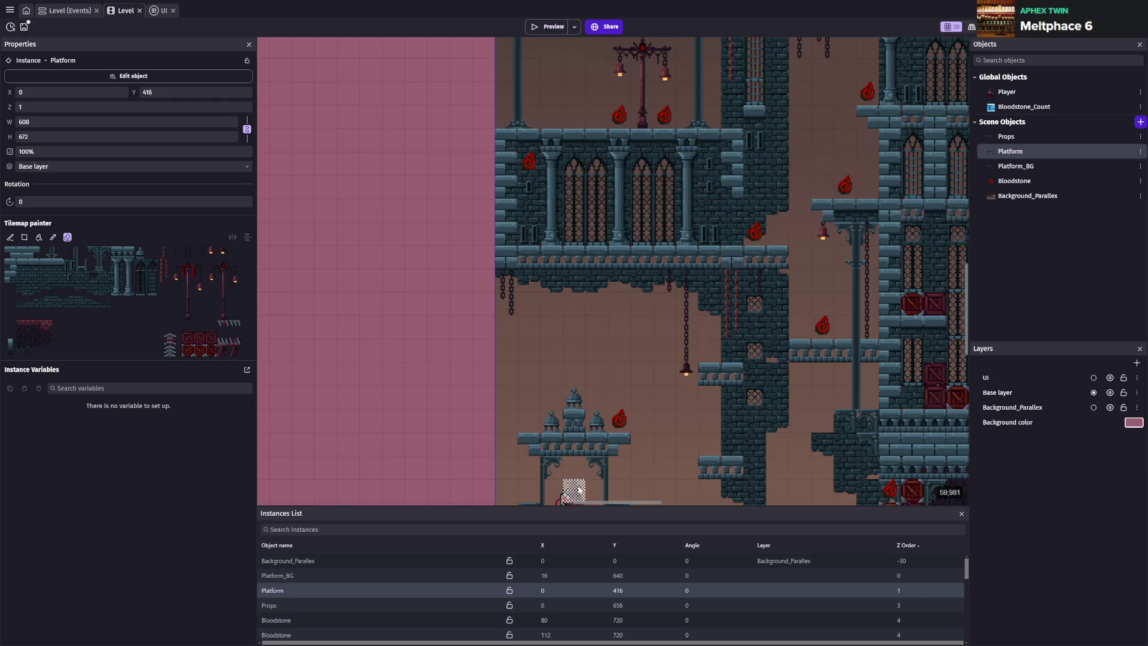
scroll(576, 419, down, 3)
scroll(578, 392, up, 2)
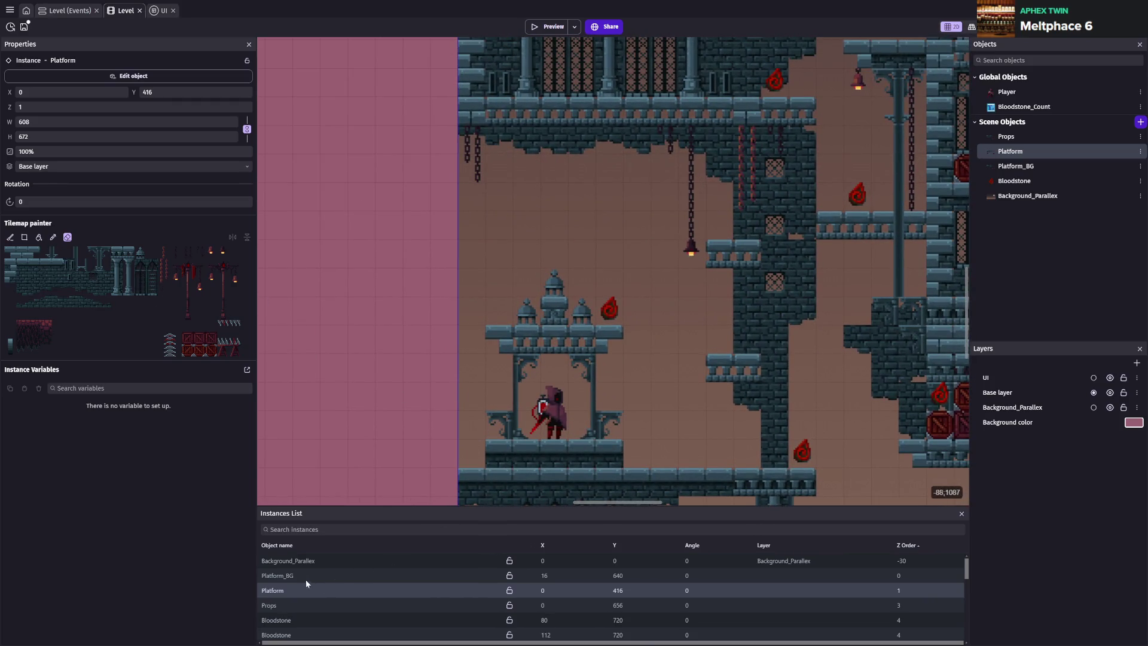
click(176, 277)
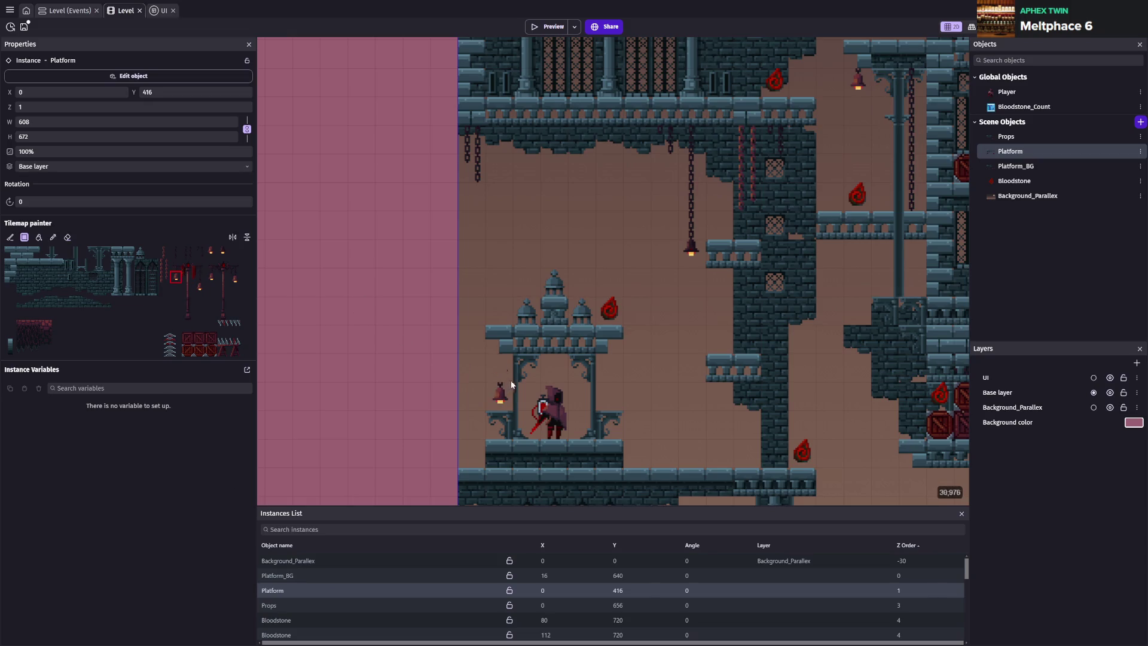
click(548, 372)
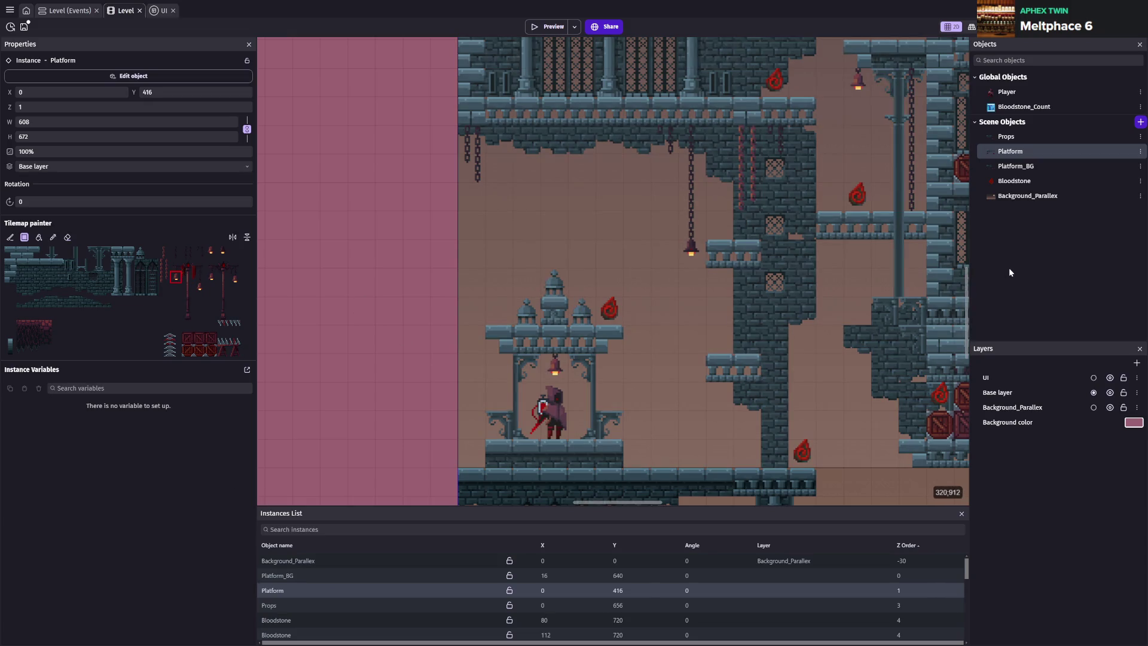
key(ctrl+s)
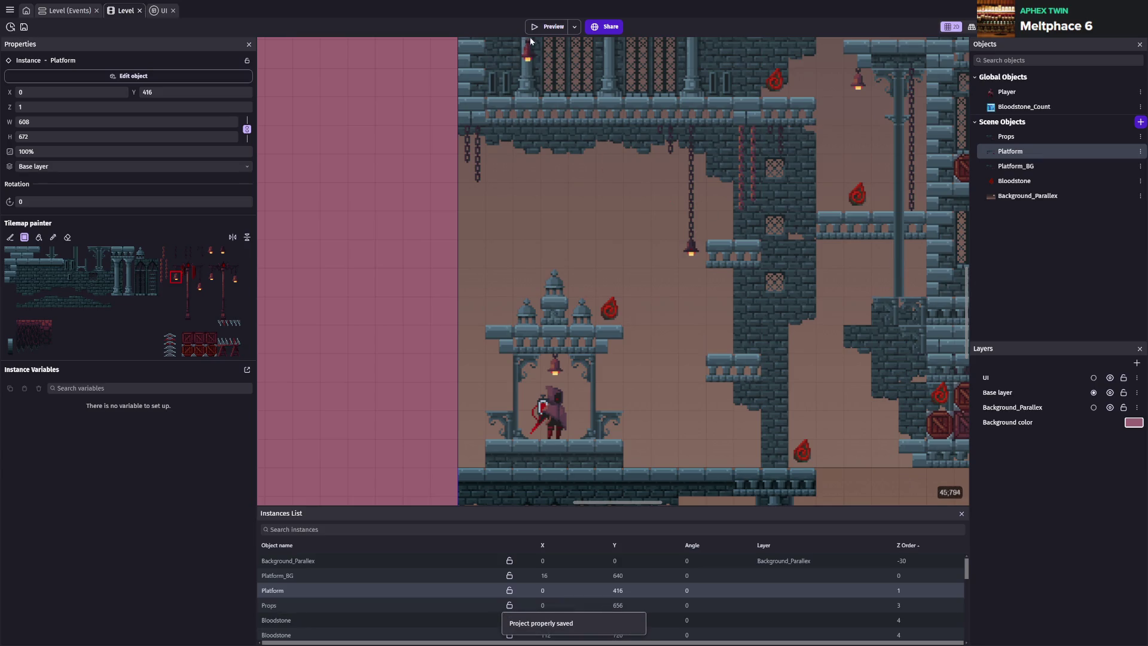
click(546, 27)
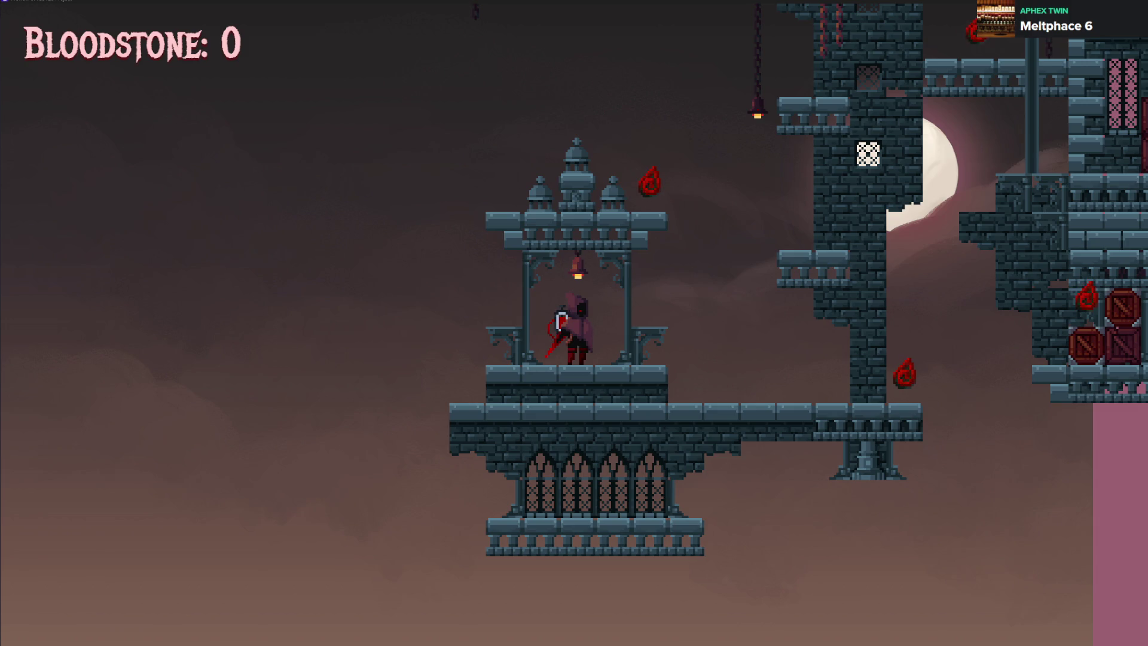
Jump onto a tower ledge, drop to the lower walkway grabbing bloodstones, then cling to the castle wall
key(Right)
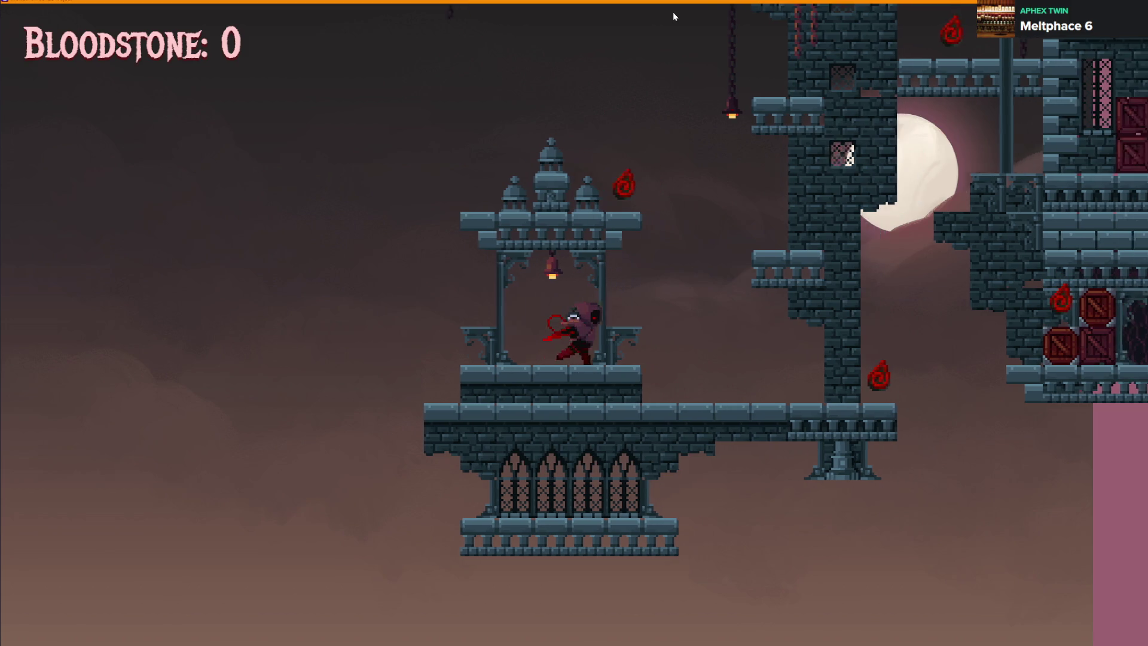
key(space)
key(Left)
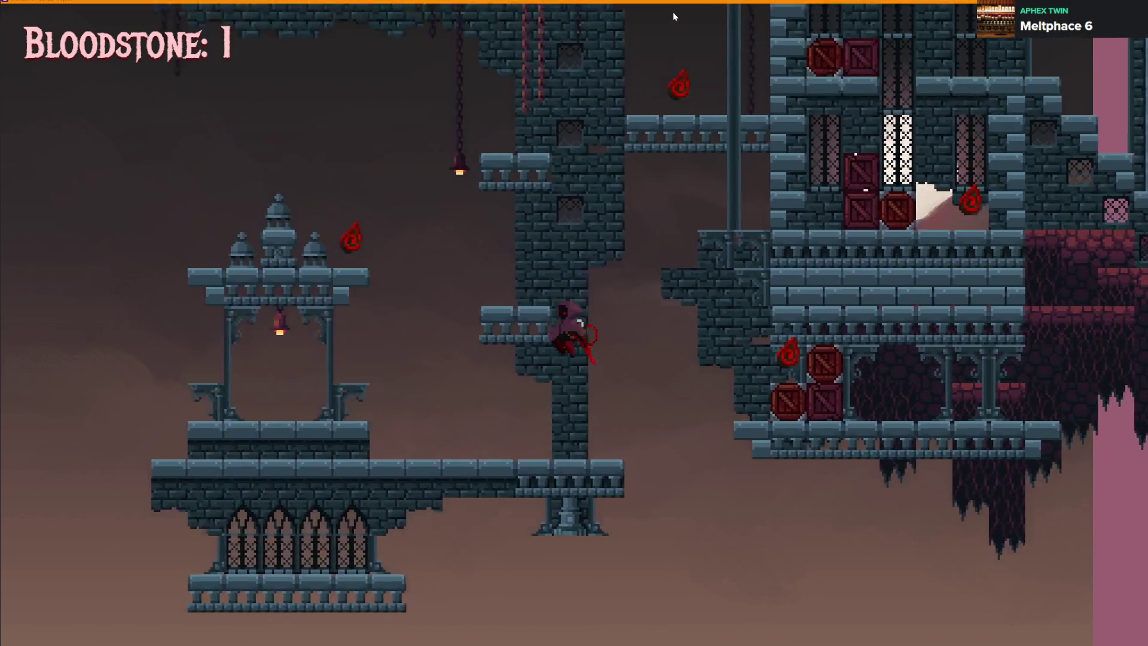
key(space)
key(space)
key(Left)
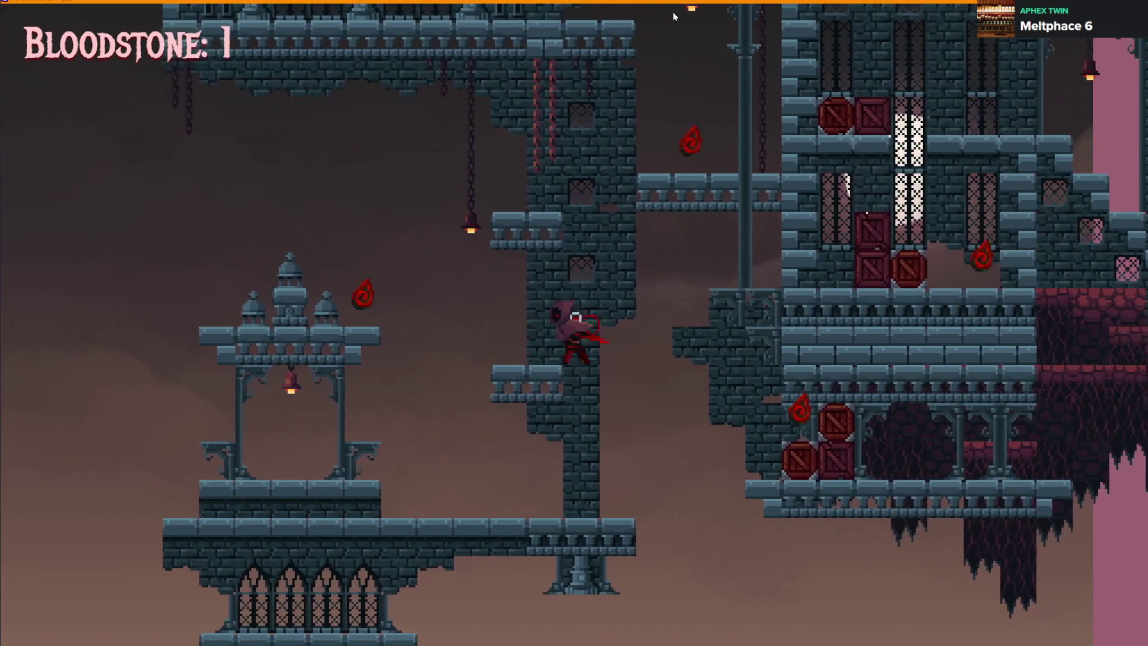
key(Left)
key(space)
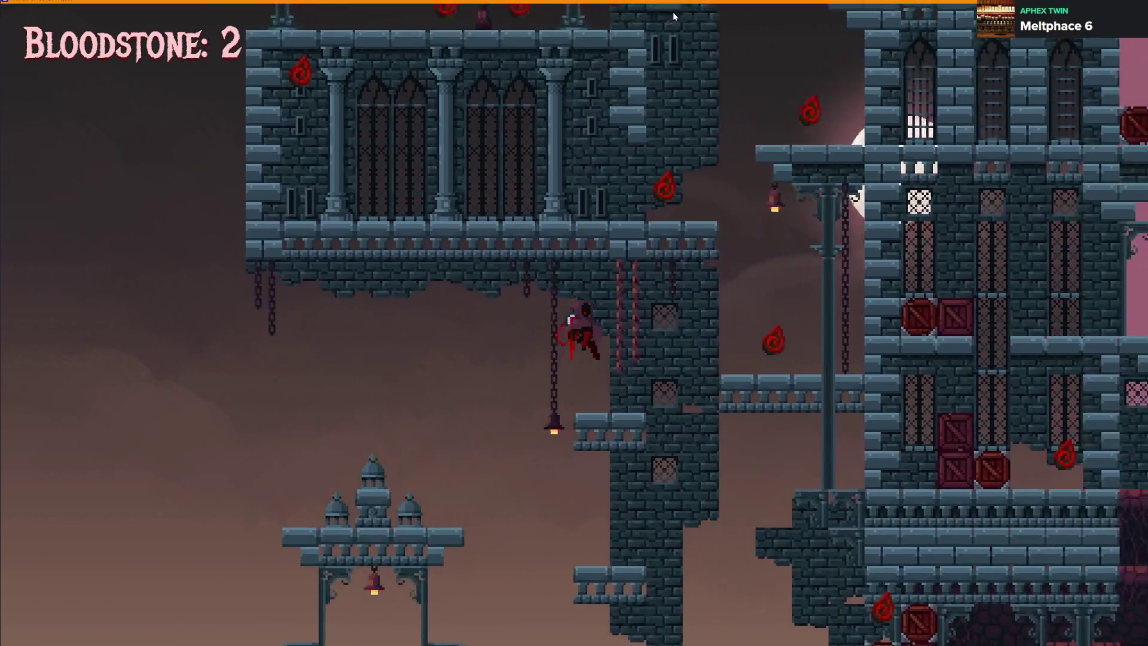
key(space)
Wall-jump up the tower collecting bloodstones and reach the upper gothic balcony
key(Right)
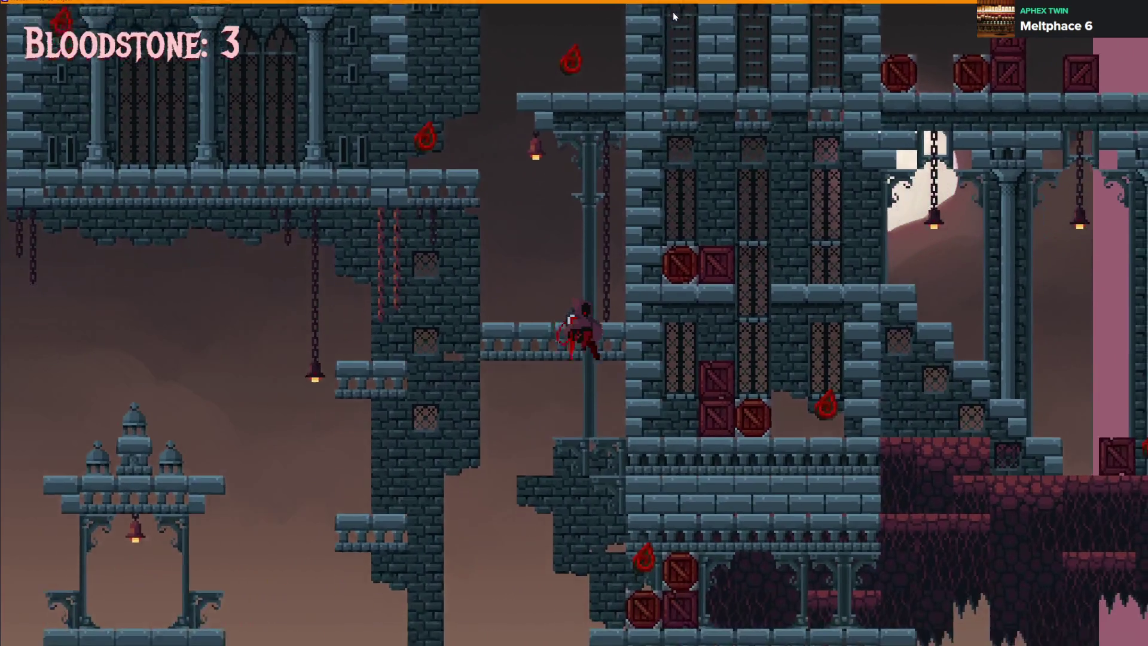
key(Left)
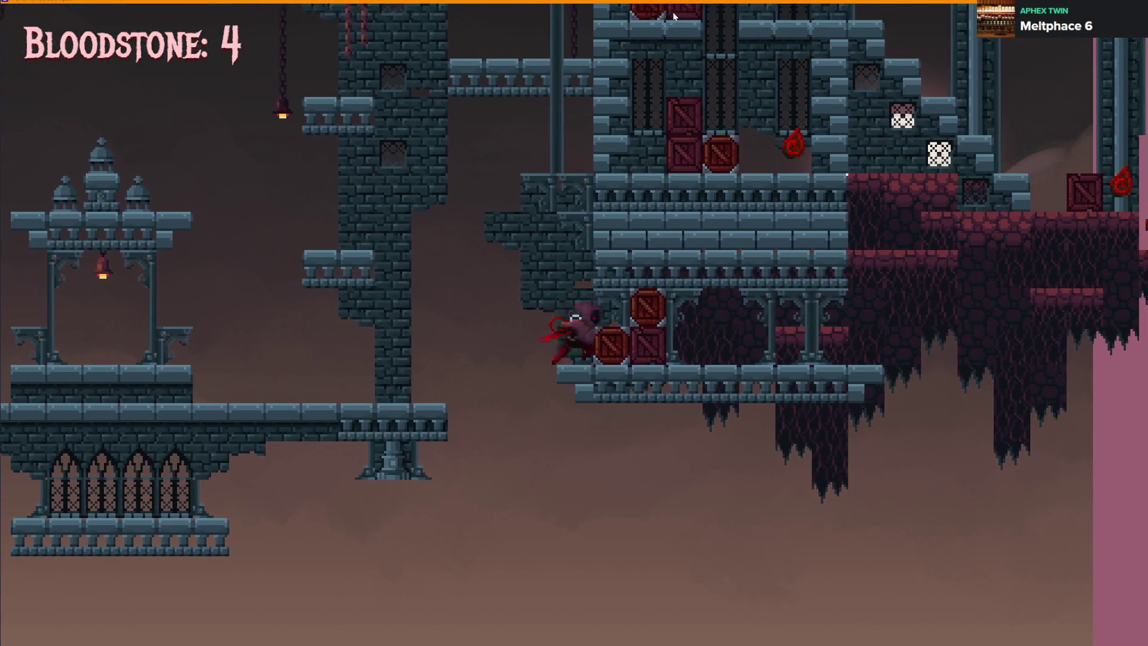
key(space)
key(space)
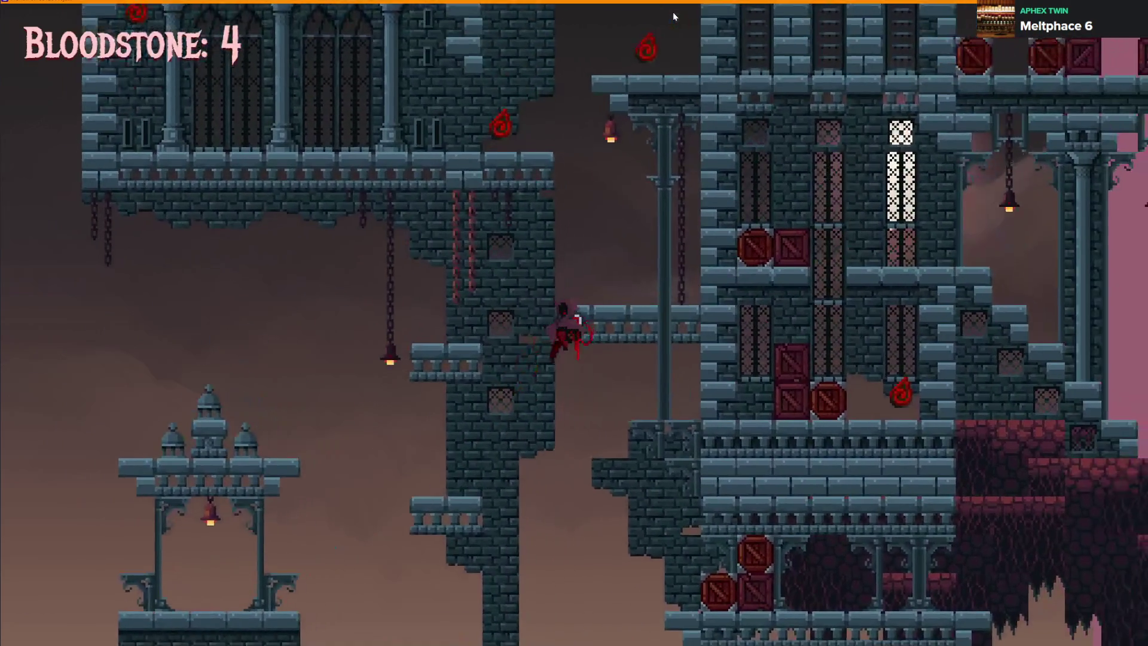
key(Left)
key(space)
key(space)
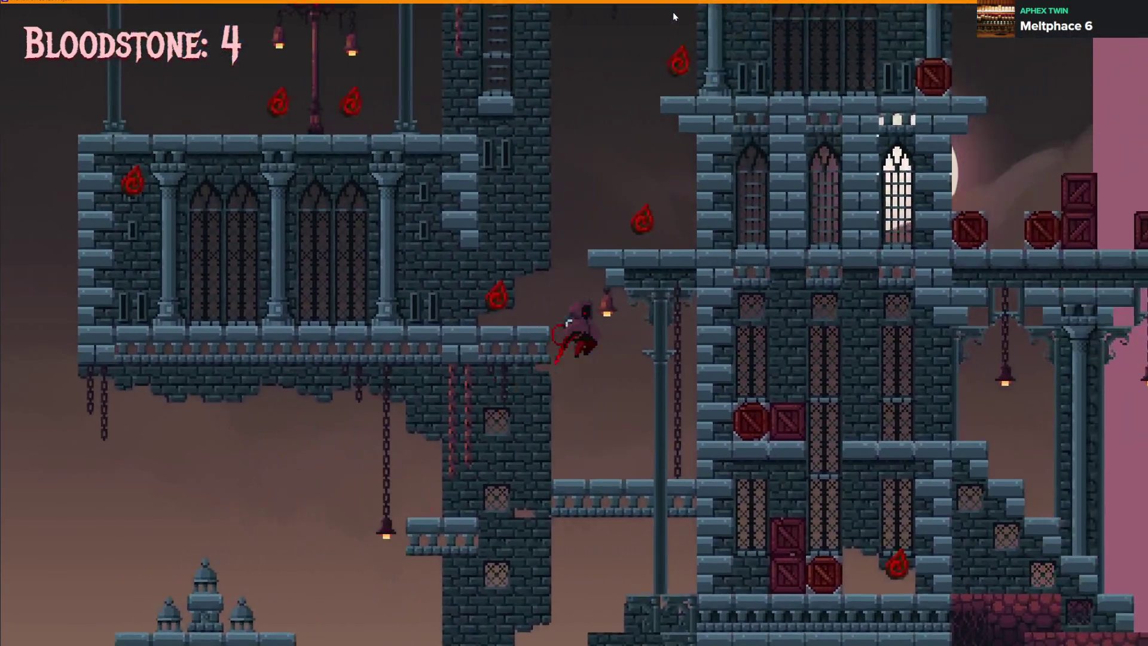
key(space)
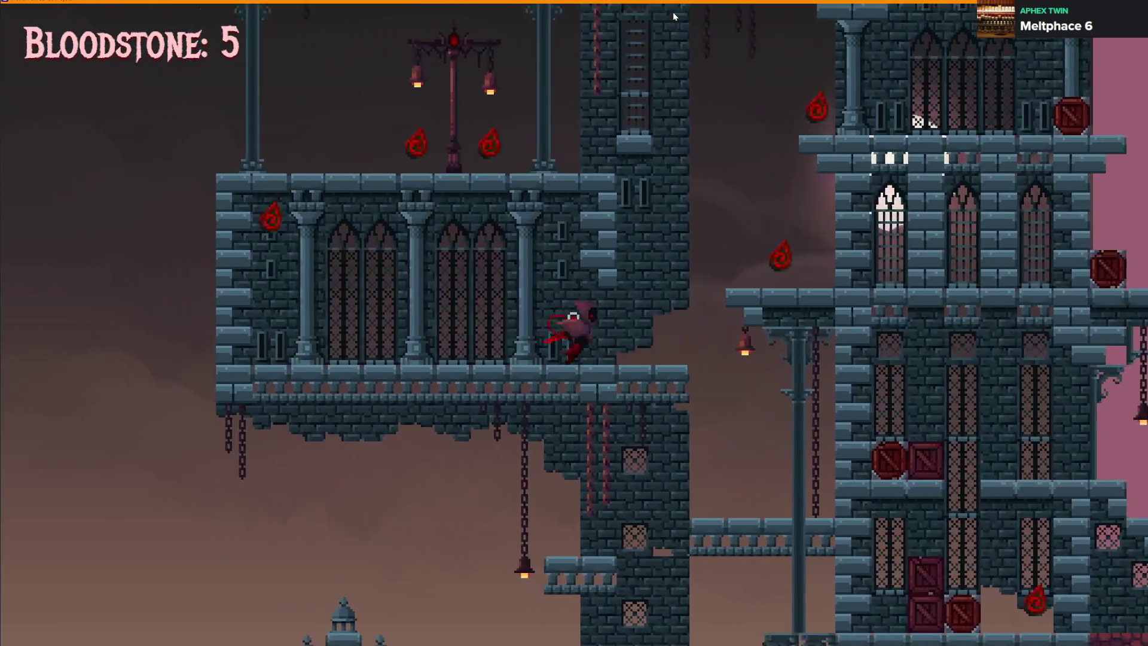
key(Right)
key(space)
key(Left)
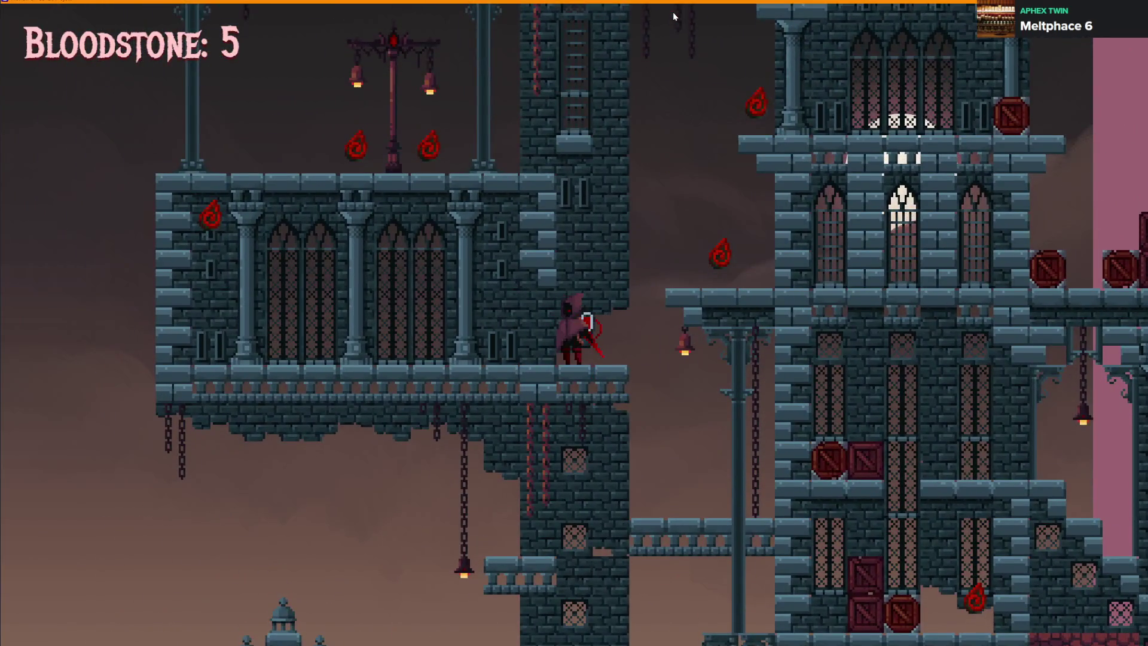
Grab a bloodstone off the balcony, climb to the lamp balcony, and collect one on the crate
key(Right)
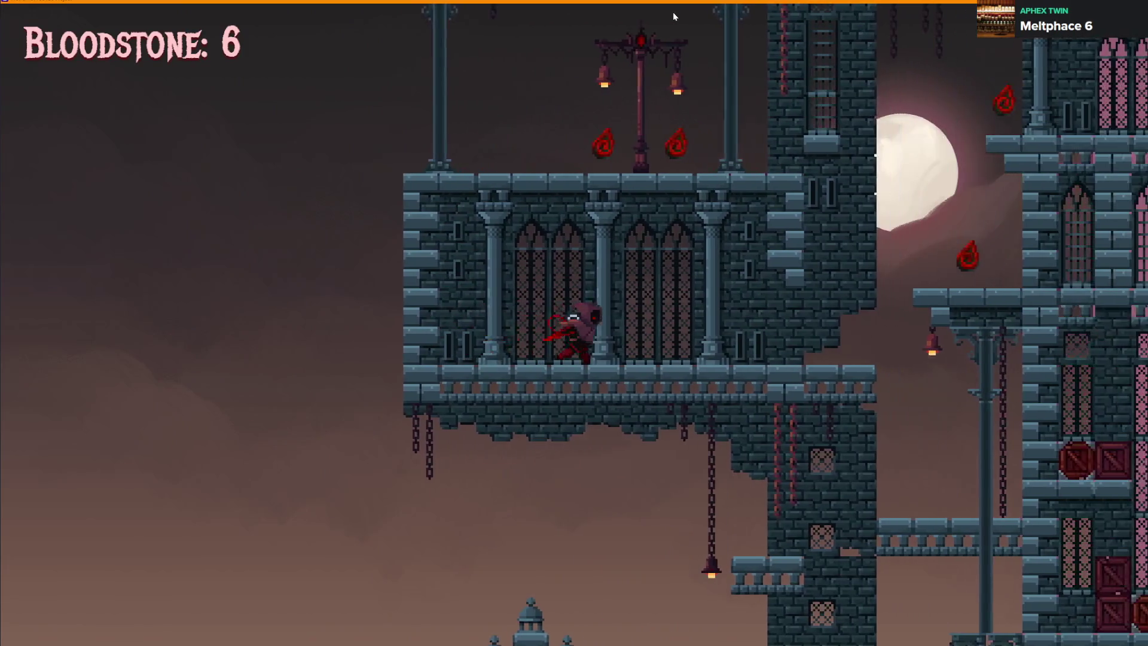
key(space)
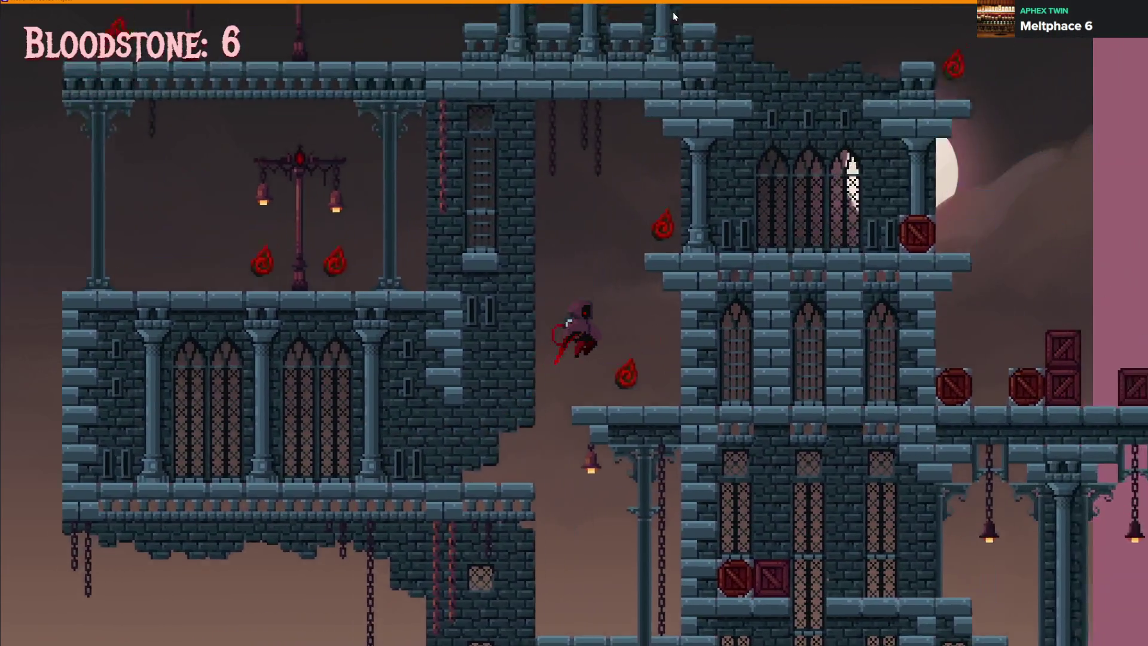
key(Left)
key(space)
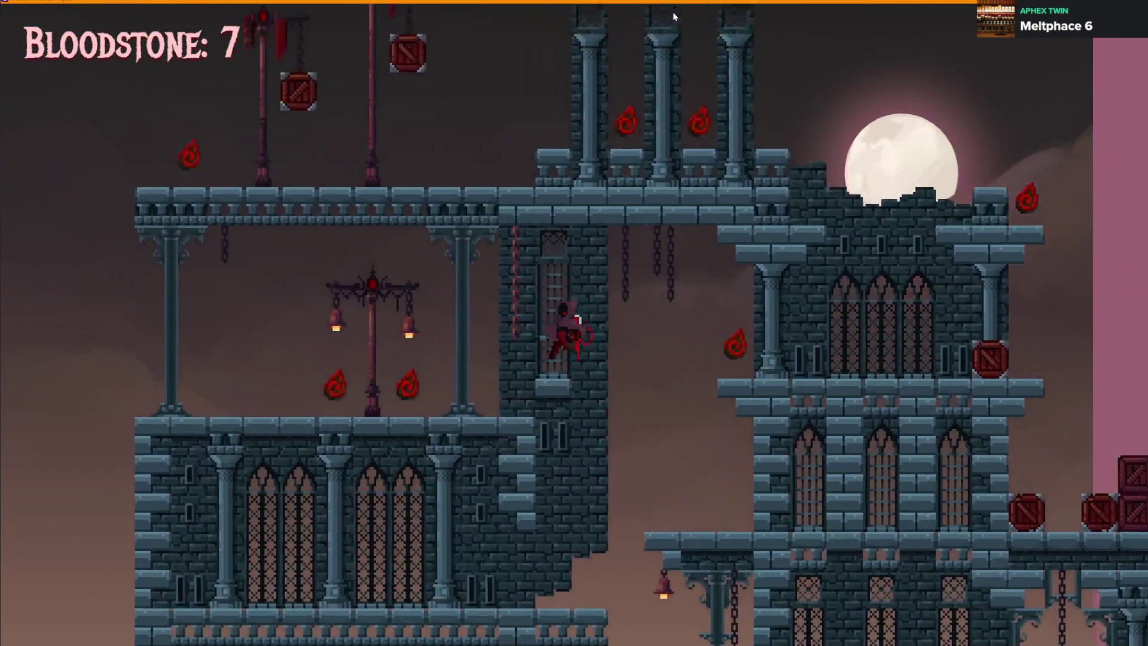
key(Right)
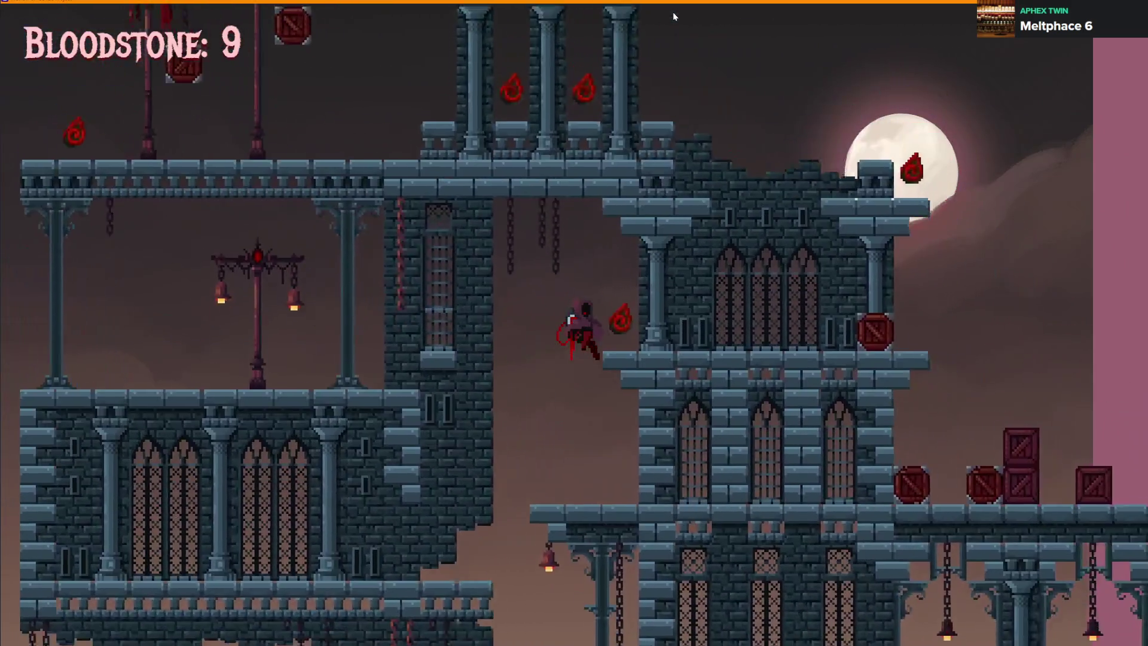
key(Right)
key(space)
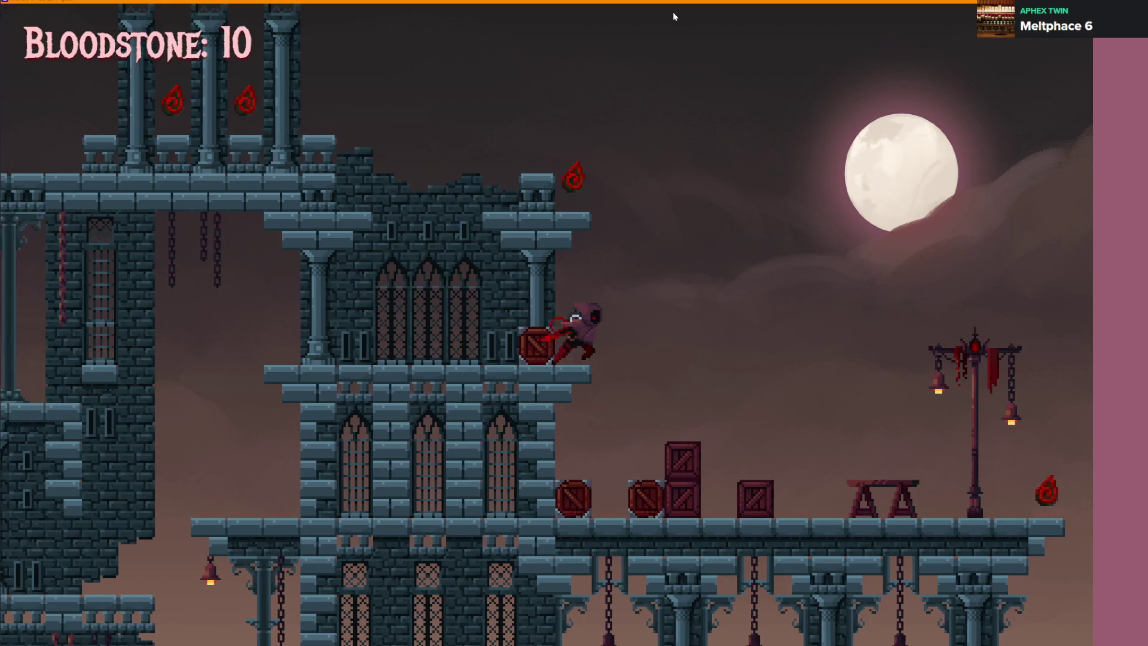
Drop onto the bridge for a bloodstone, climb the tower ledges, then drop onto the lower building
key(Right)
key(Right)
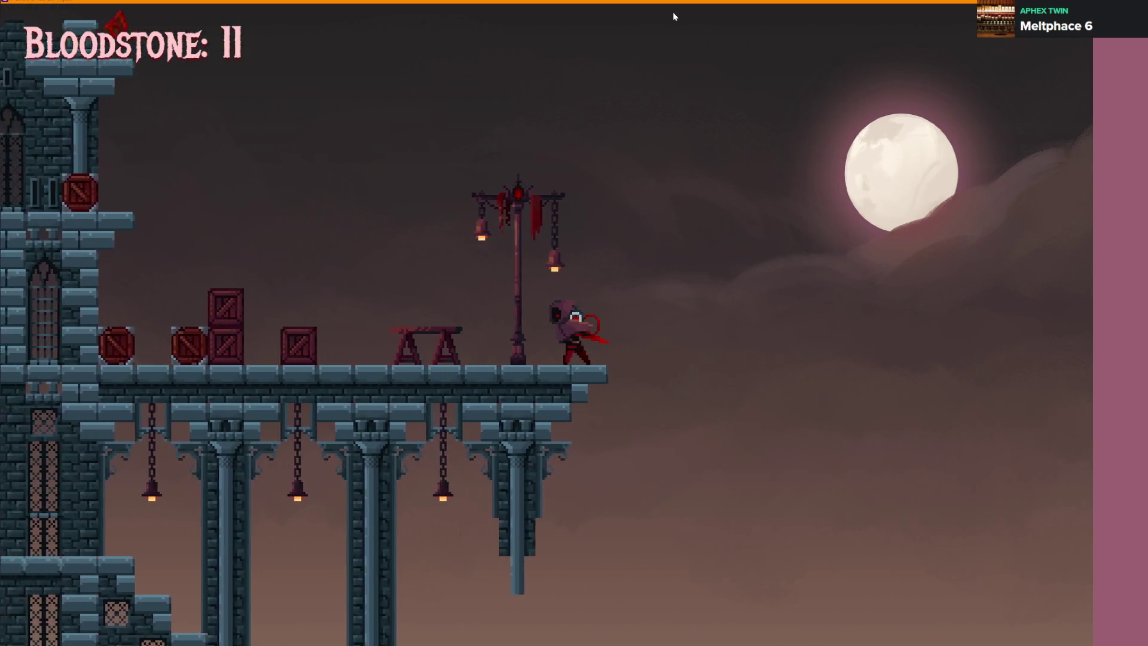
key(Left)
key(space)
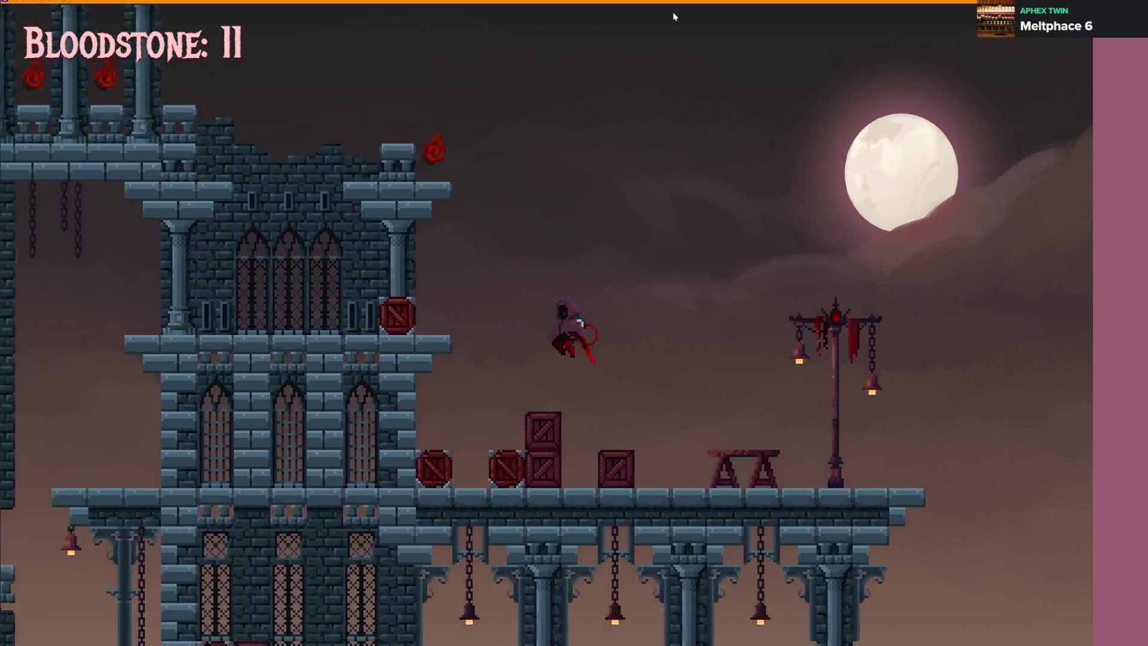
key(Left)
key(space)
key(space)
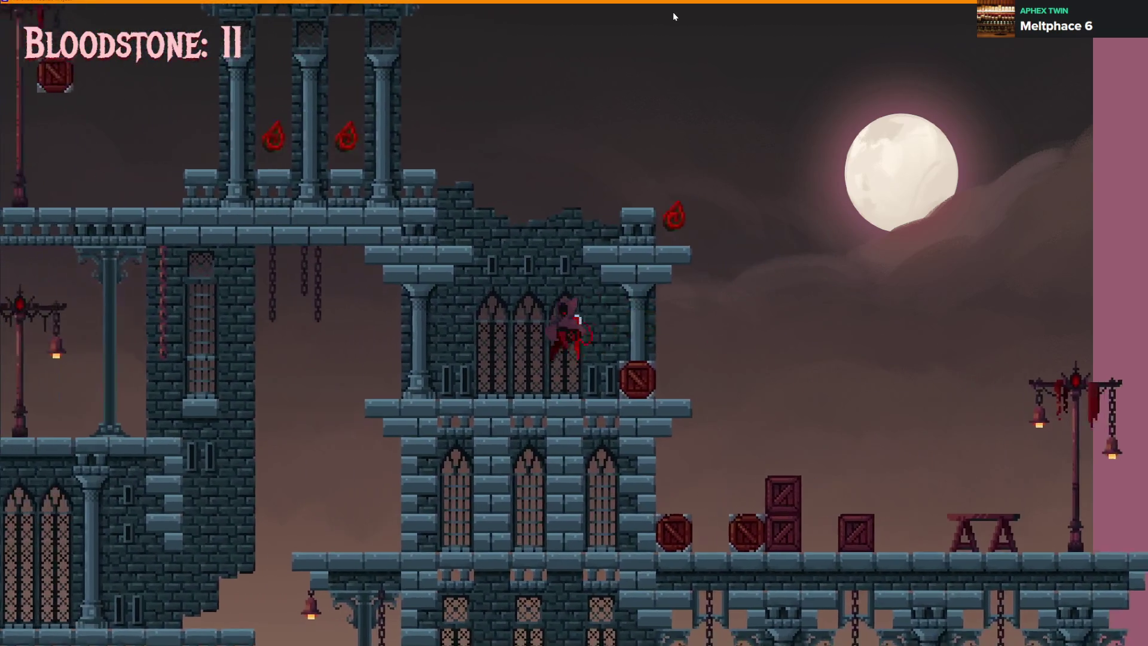
key(Right)
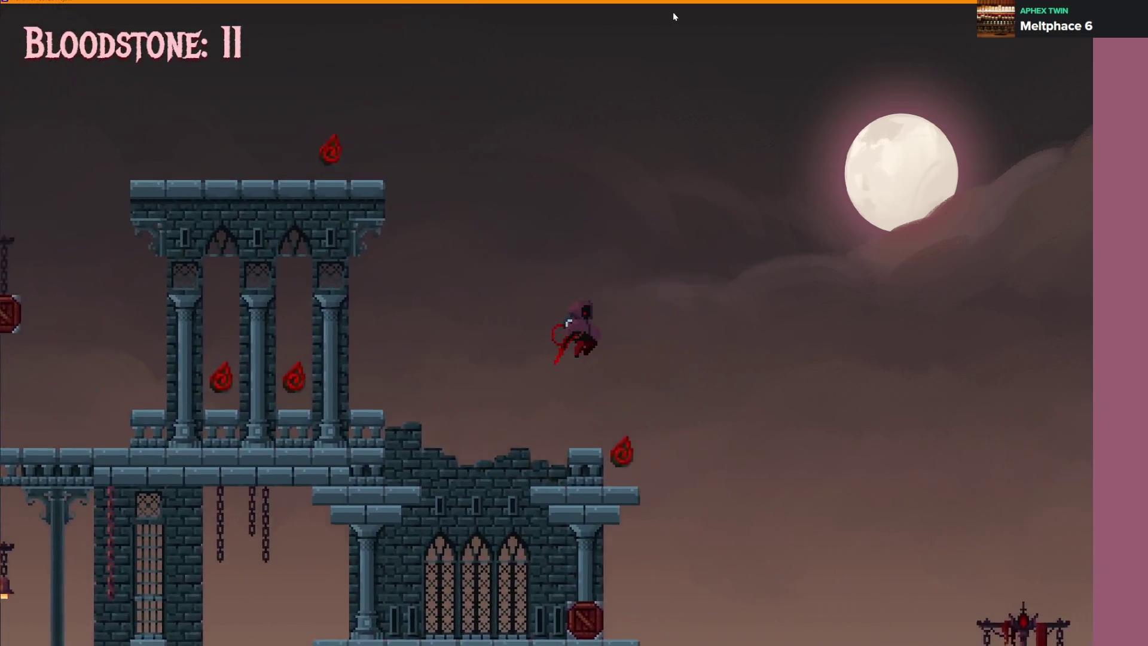
key(Left)
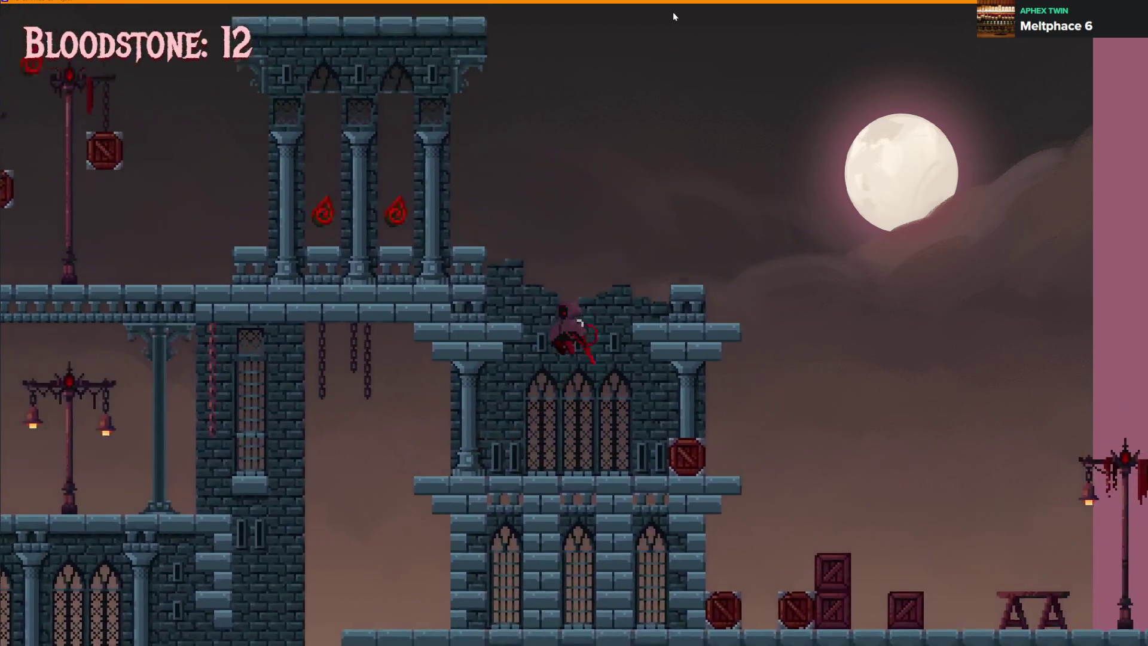
Collect bloodstones moving left through the tower and platform, then head right across the rooftops and bridge
key(Left)
key(space)
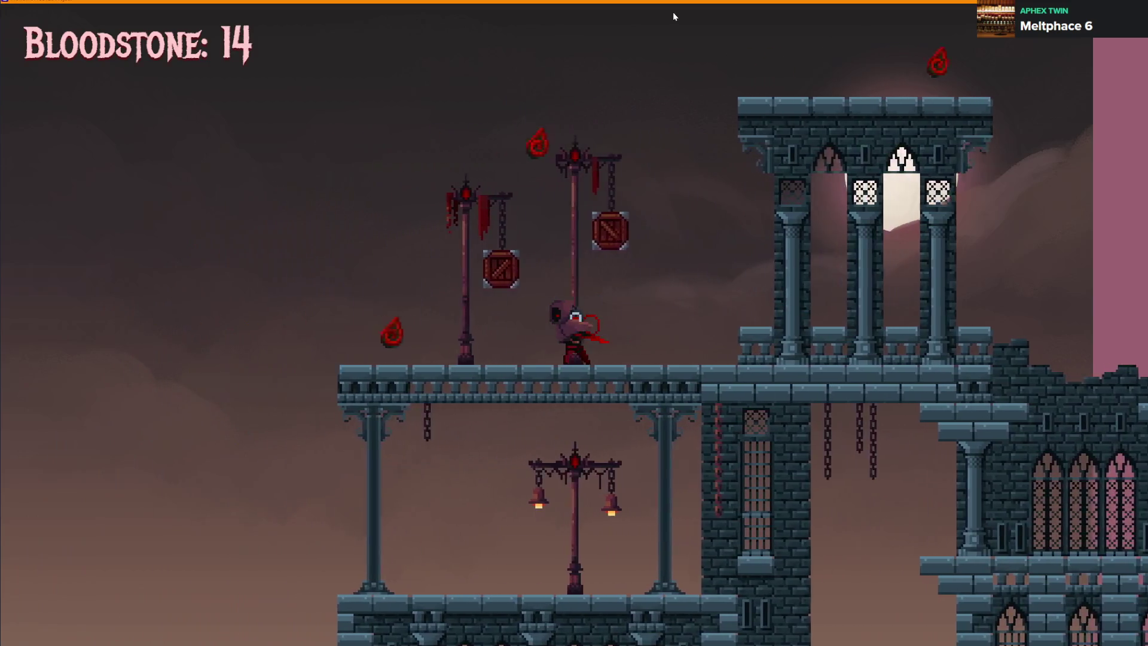
key(Left)
key(space)
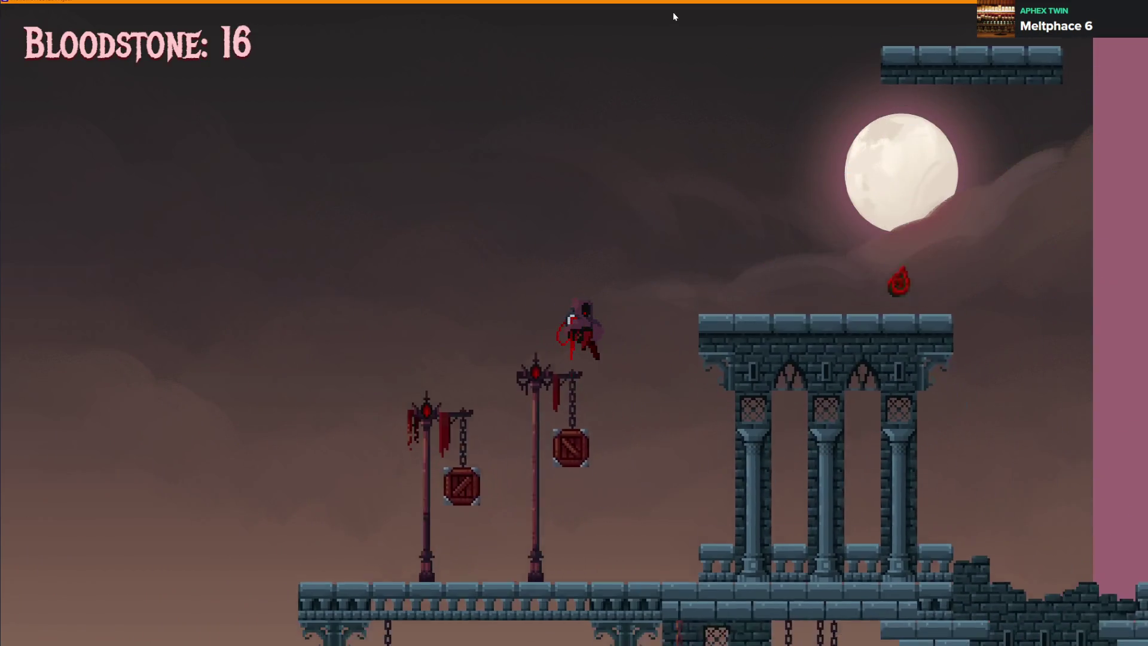
key(Right)
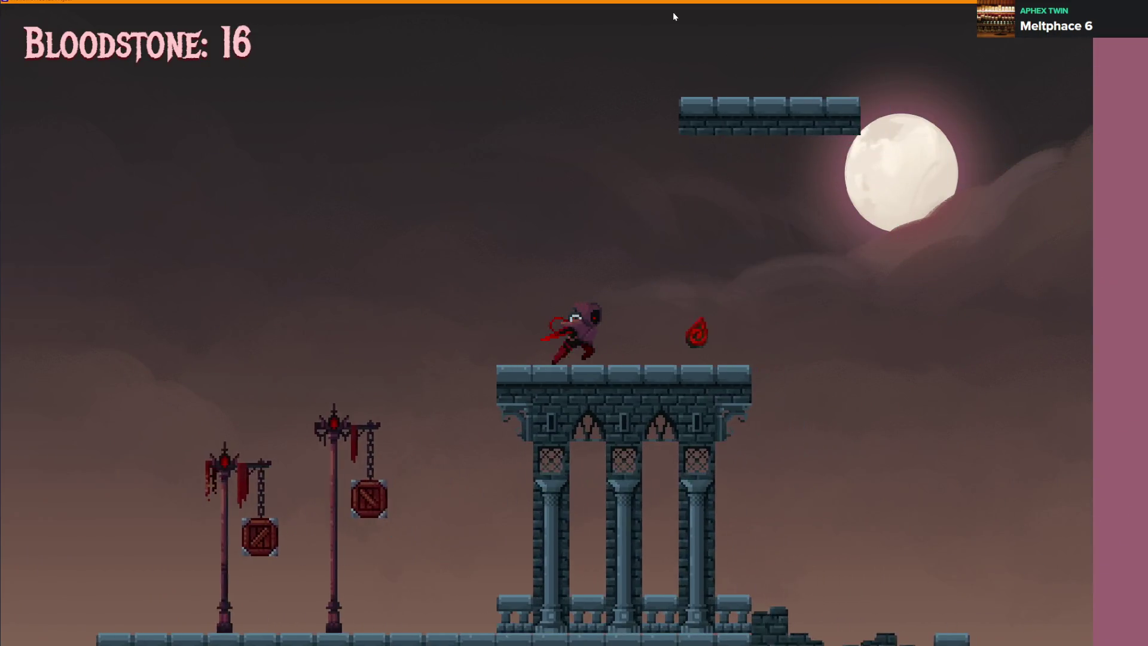
key(space)
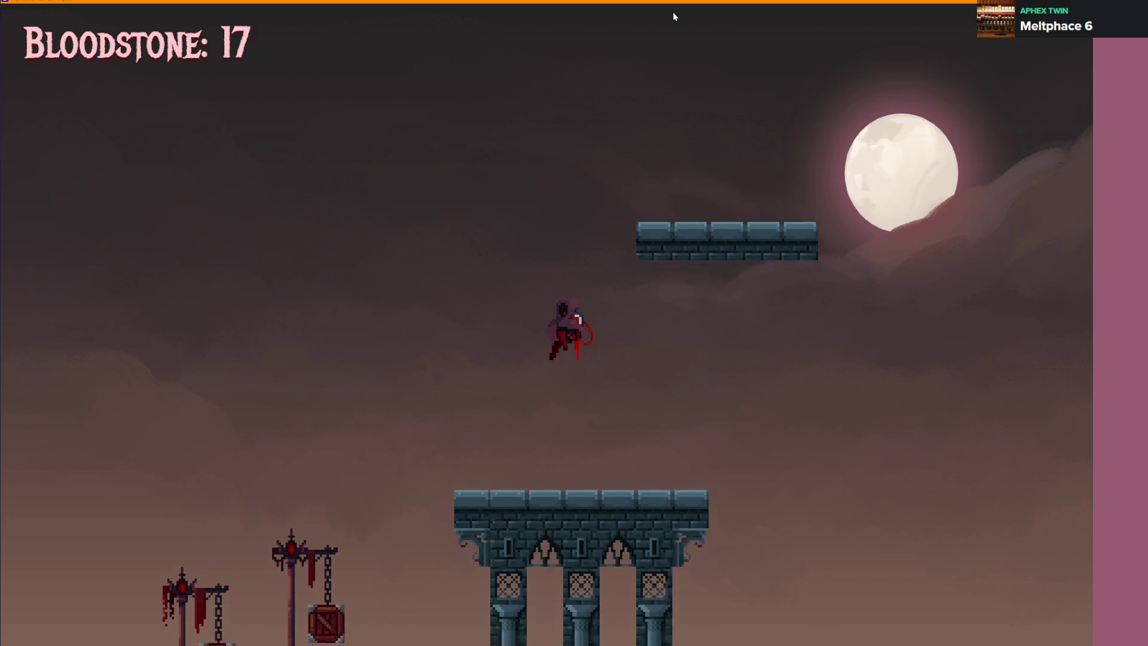
key(Right)
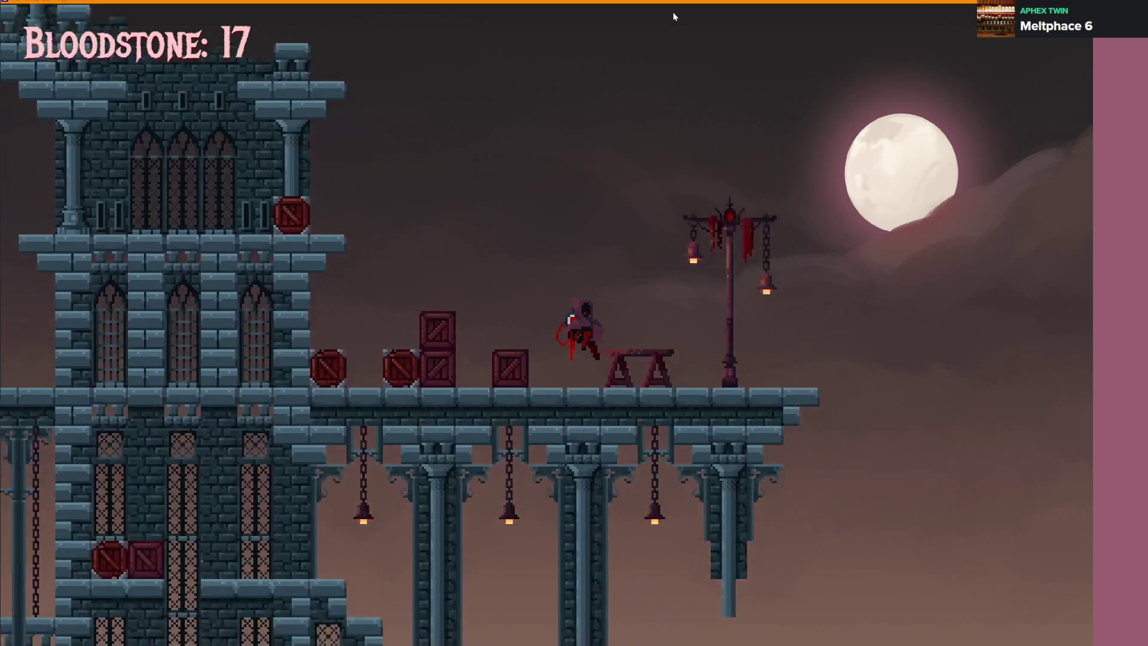
key(Left)
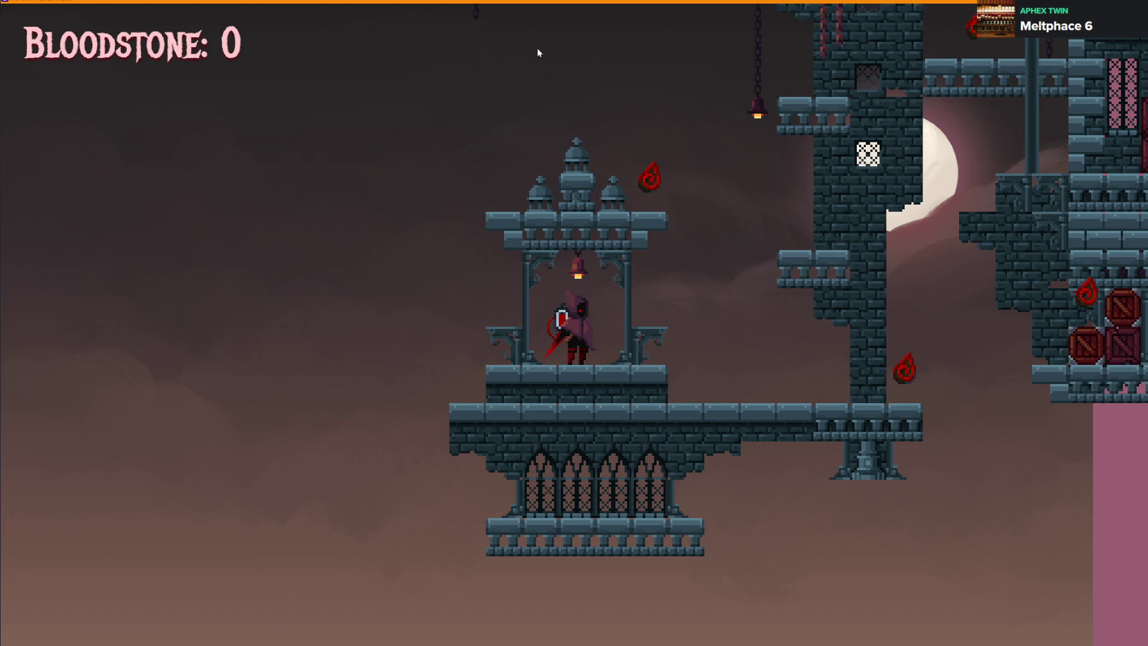
Run right onto the tower wall and leap upward collecting bloodstones
key(d)
key(a)
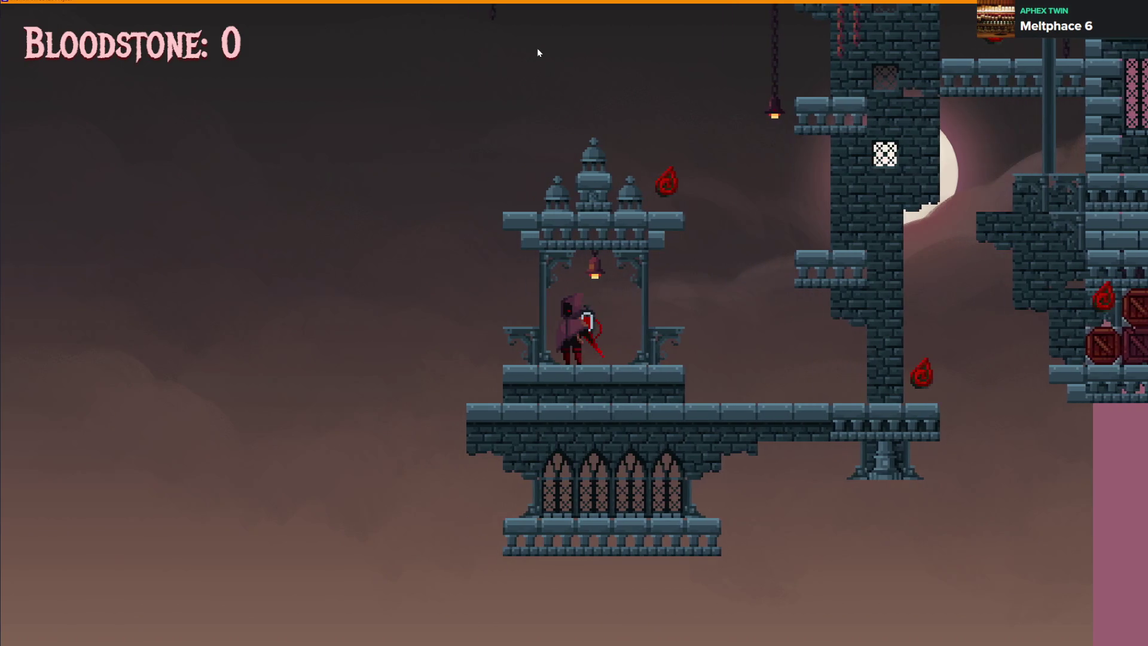
key(d)
key(space)
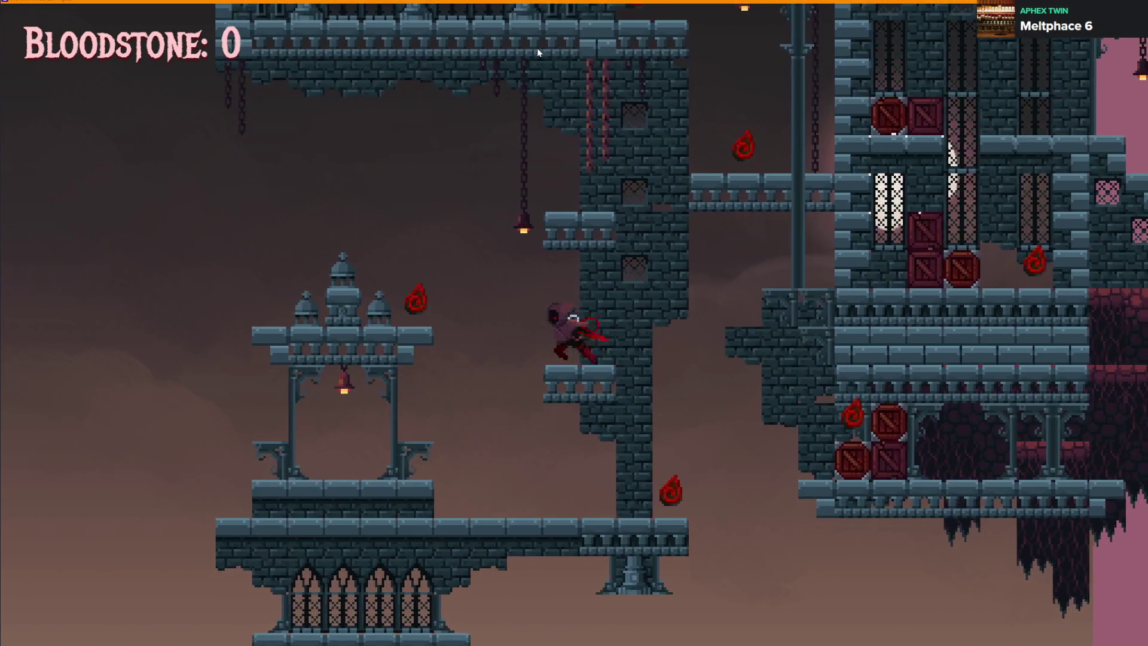
key(space)
key(a)
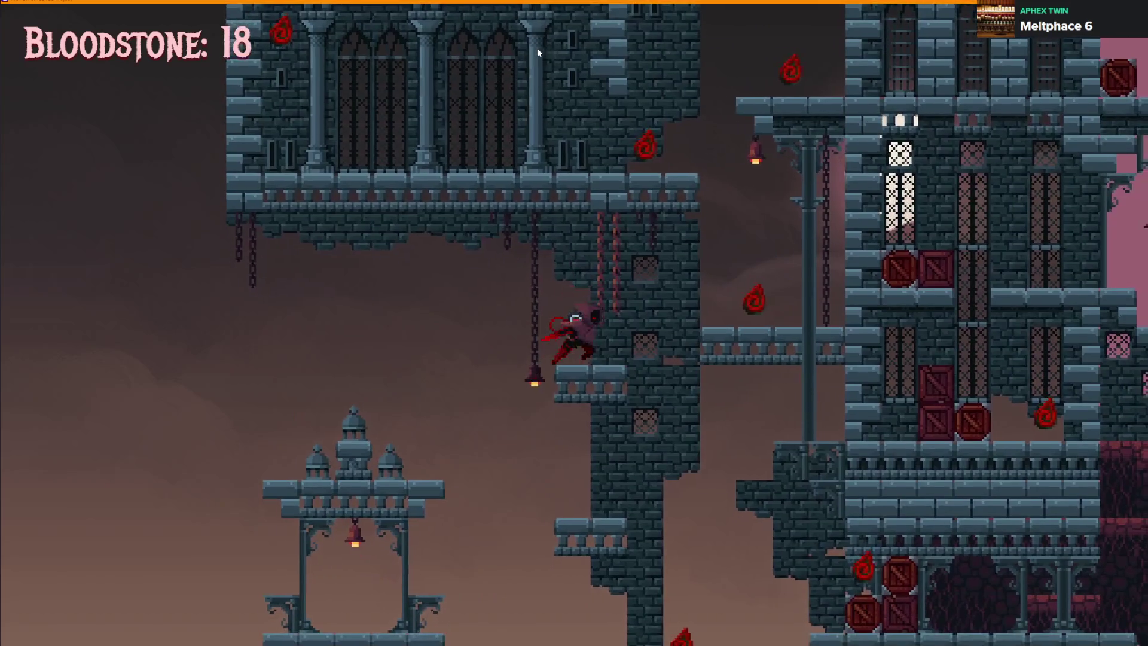
key(space)
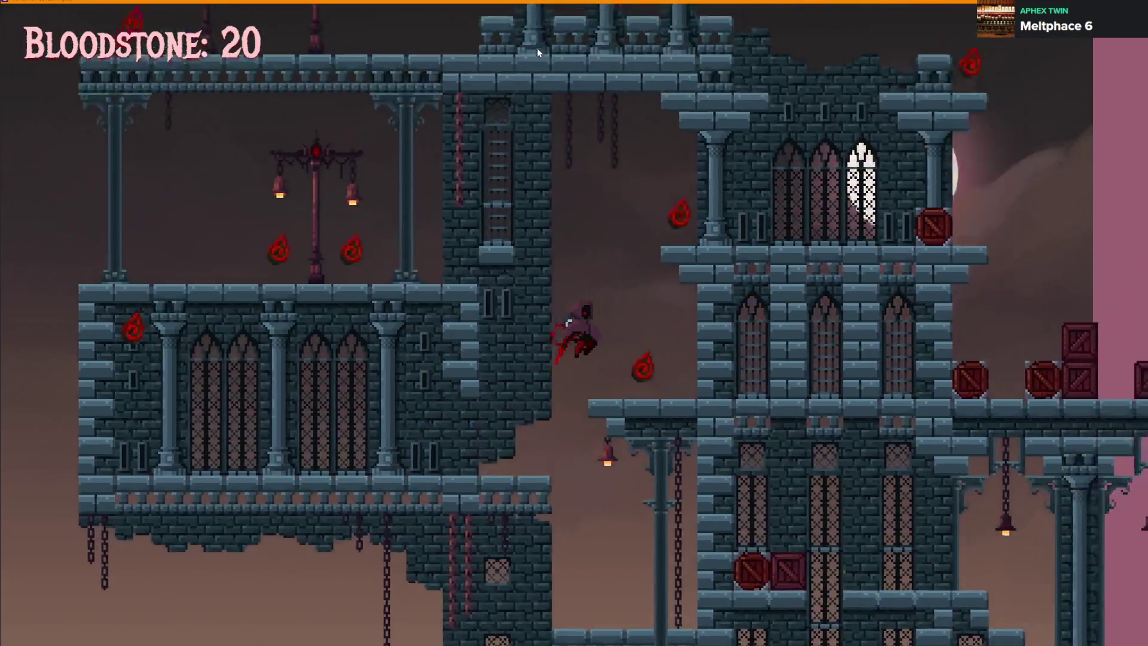
Jump left to a higher platform, climb past the tower, and run left across the bridge
key(a)
key(space)
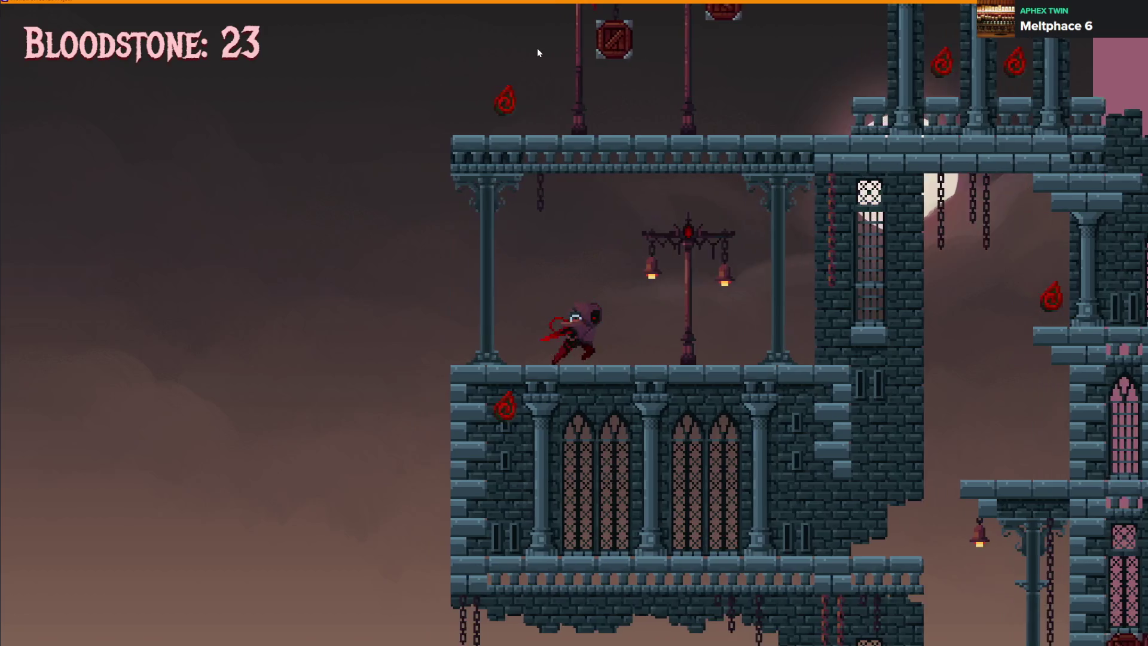
key(d)
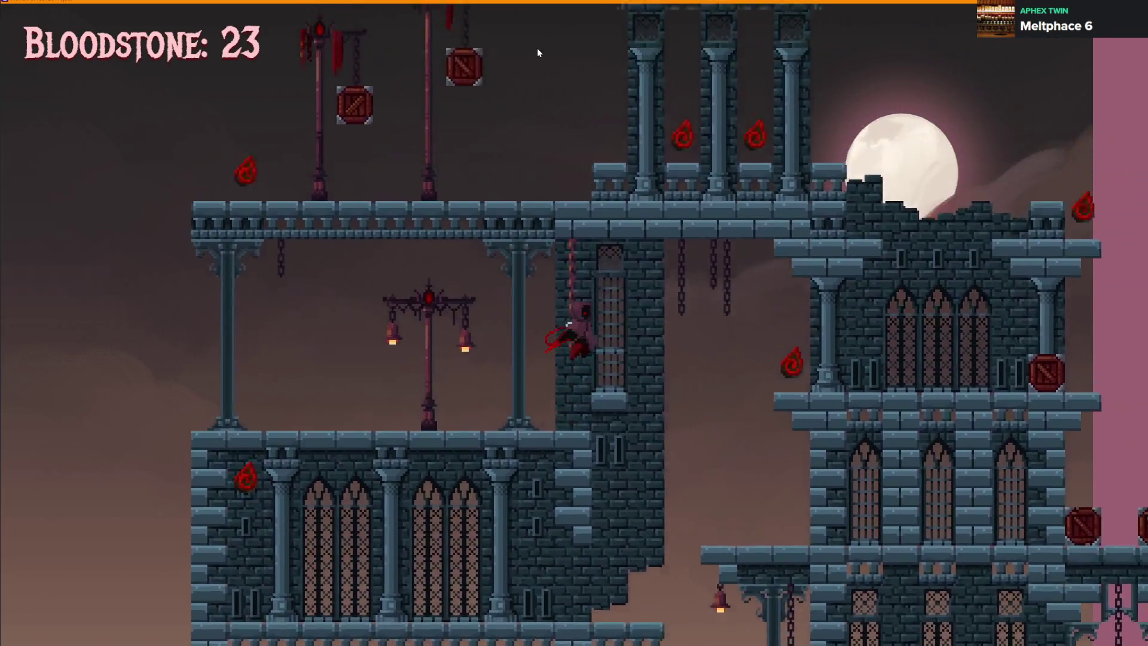
key(space)
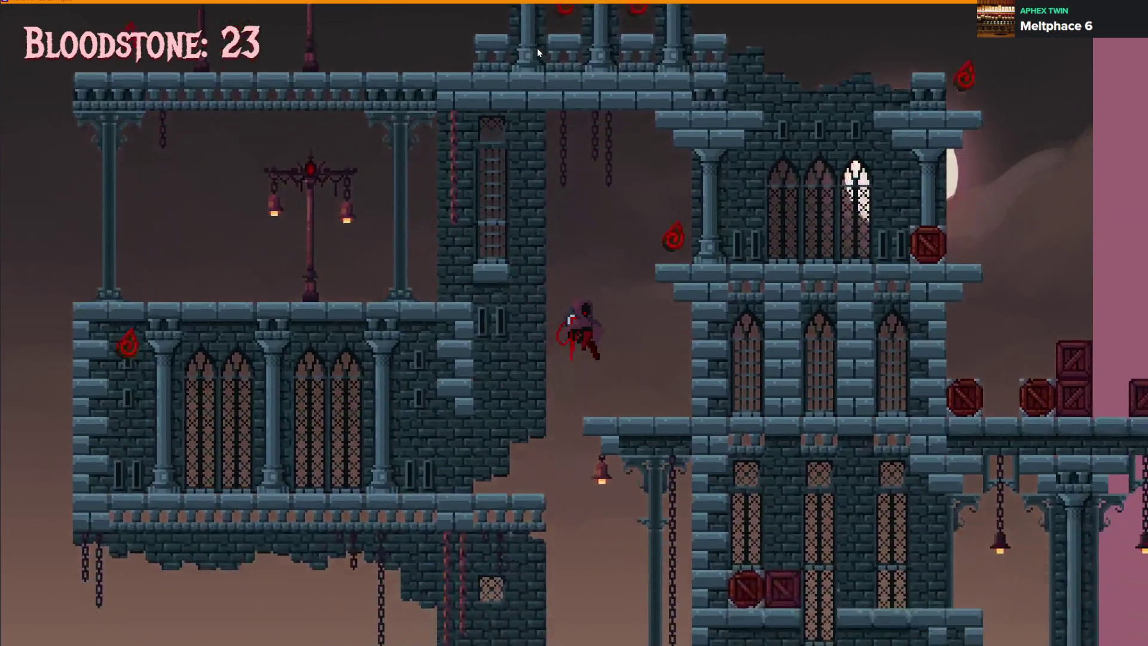
key(space)
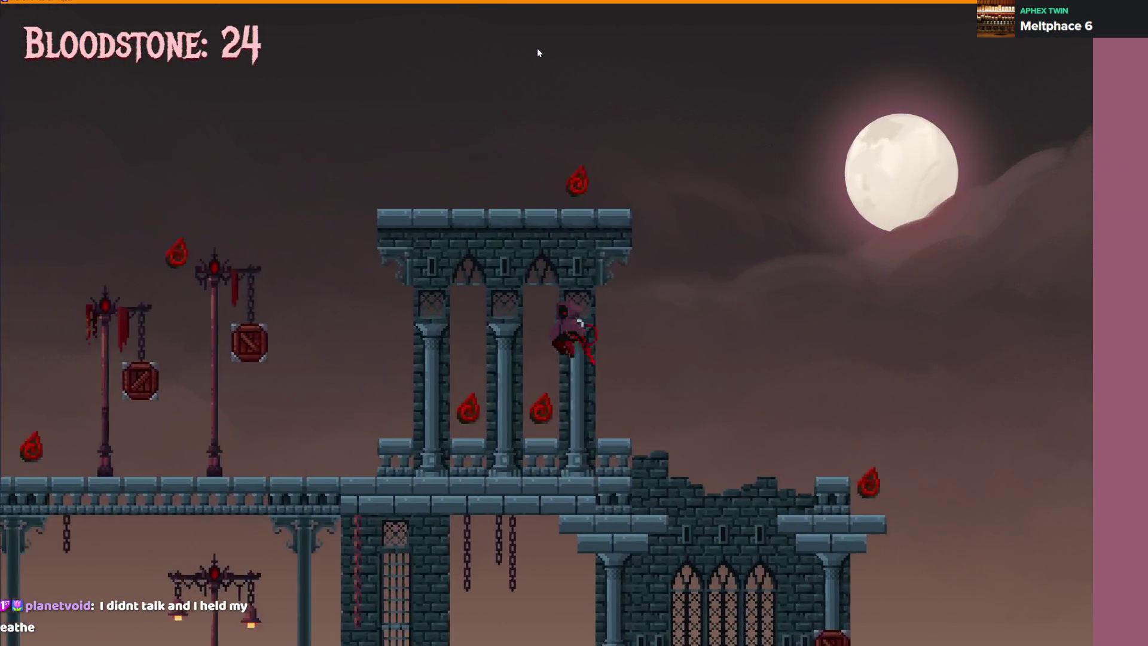
key(a)
key(space)
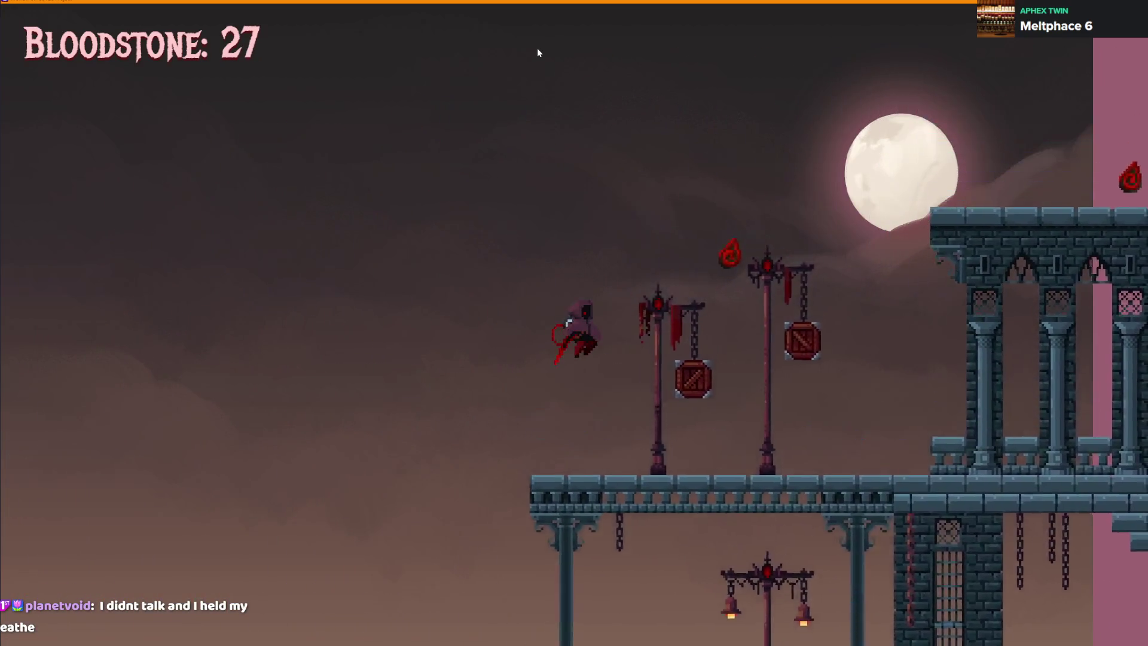
Jump right onto the higher tower platform for a bloodstone, then drop through the bridge and face right
key(d)
key(space)
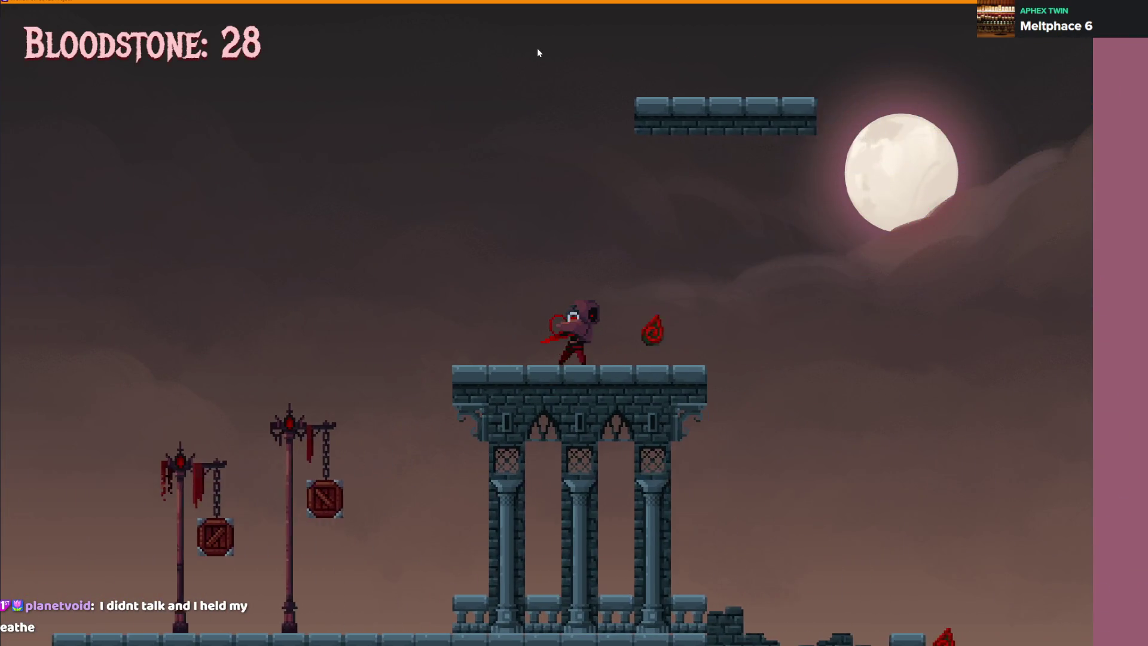
key(d)
key(space)
key(space)
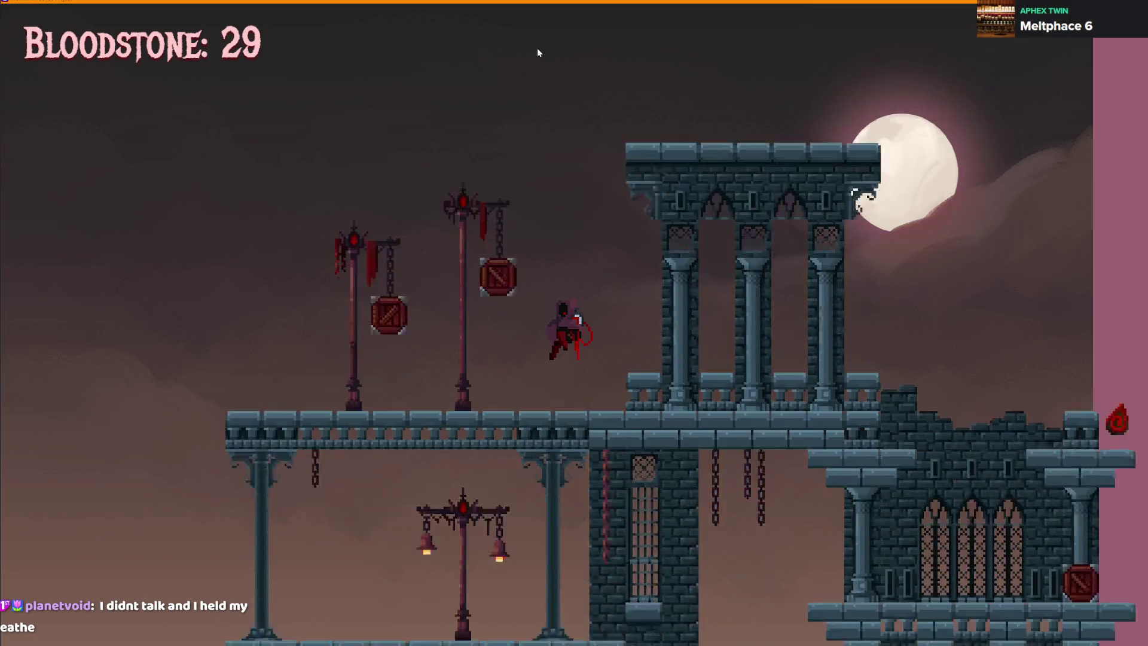
key(a)
key(s)
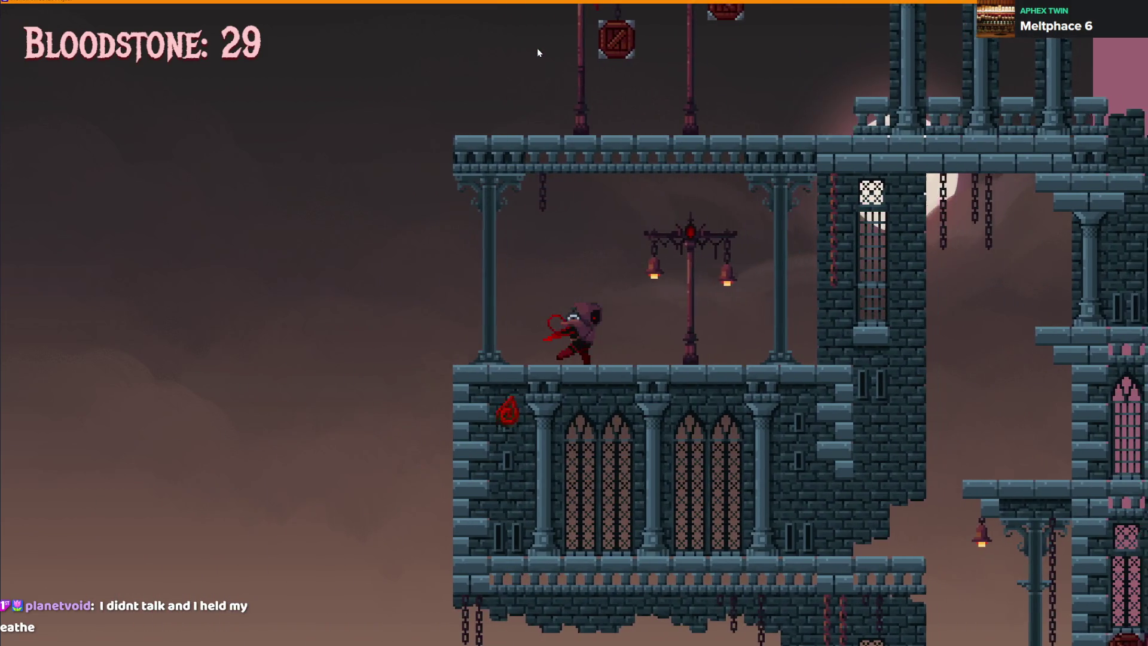
key(d)
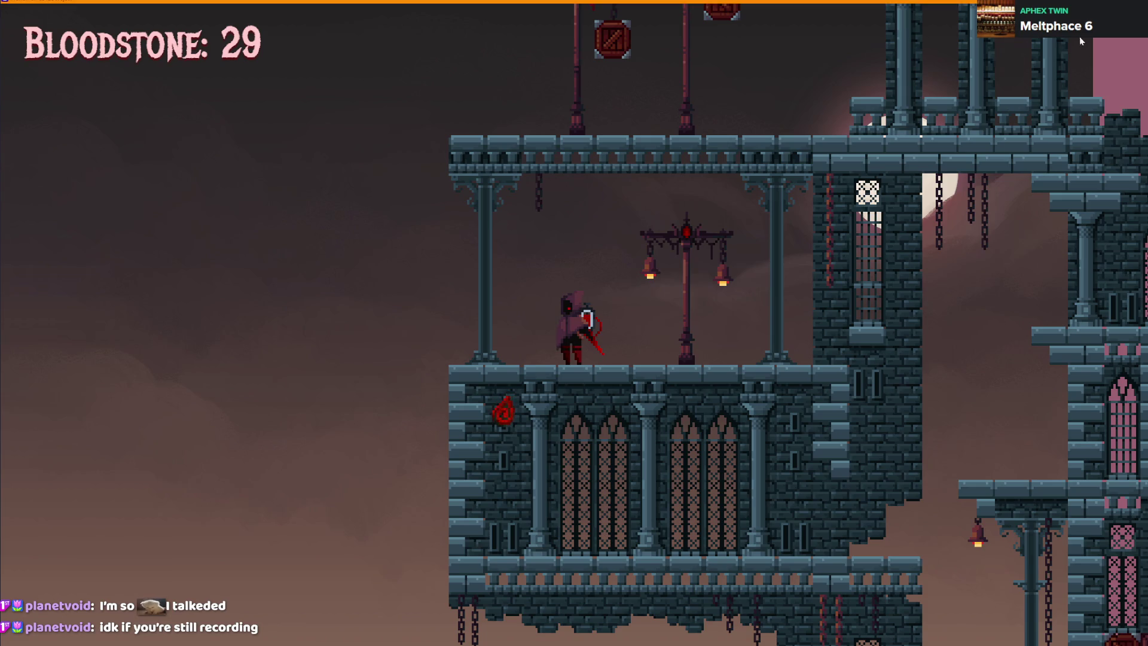
Close the game preview, save the project with Ctrl+S, and deselect the Platform instance
key(alt+F4)
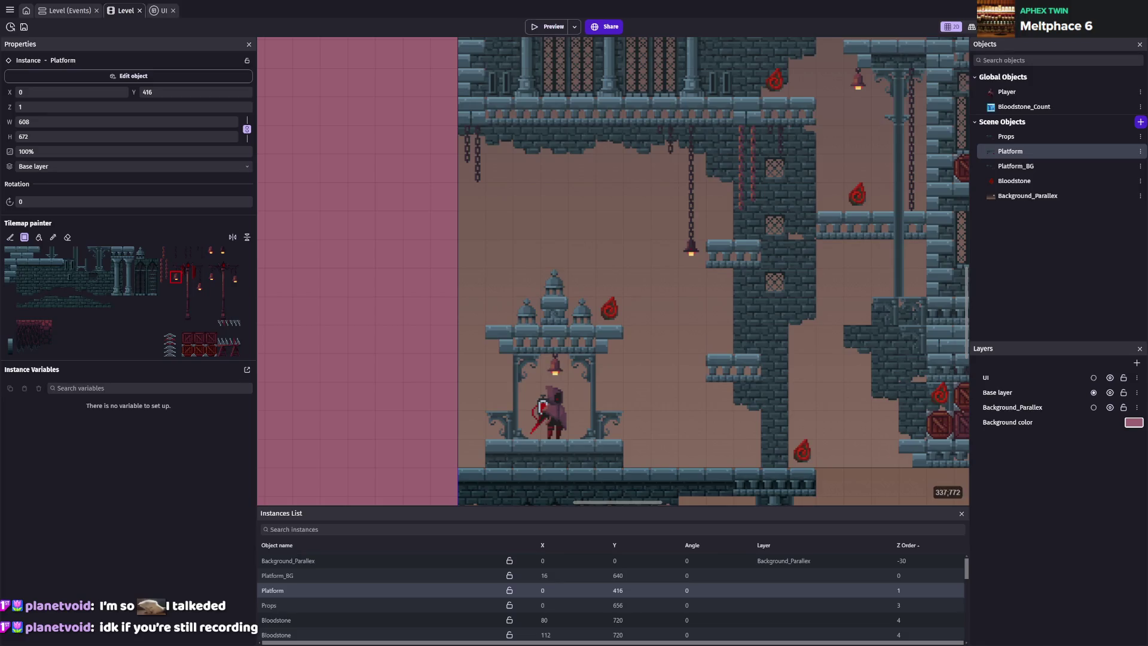
key(ctrl+s)
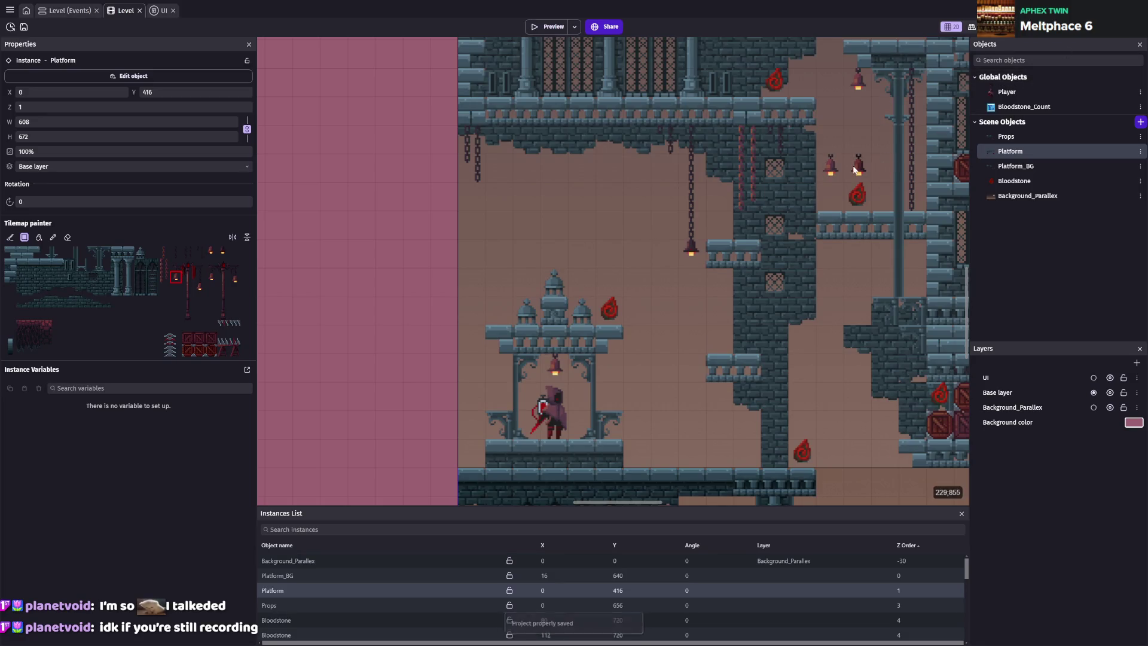
key(Escape)
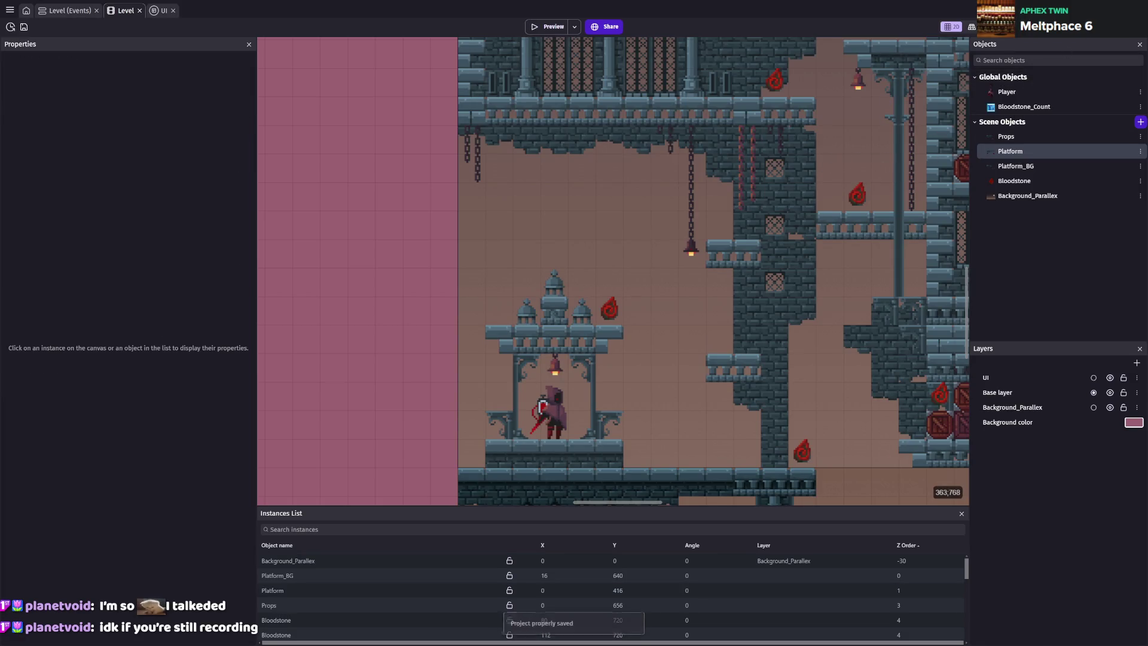